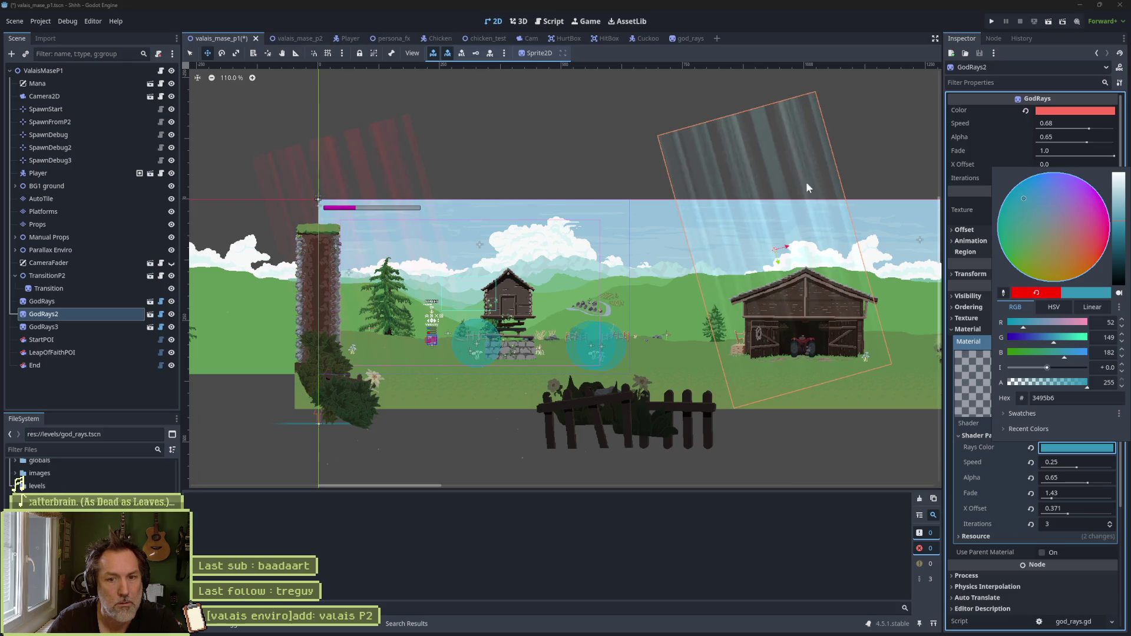
# Step: Close the Rays Color picker and bring up the god_rays.gd script
pyautogui.click(870, 536)
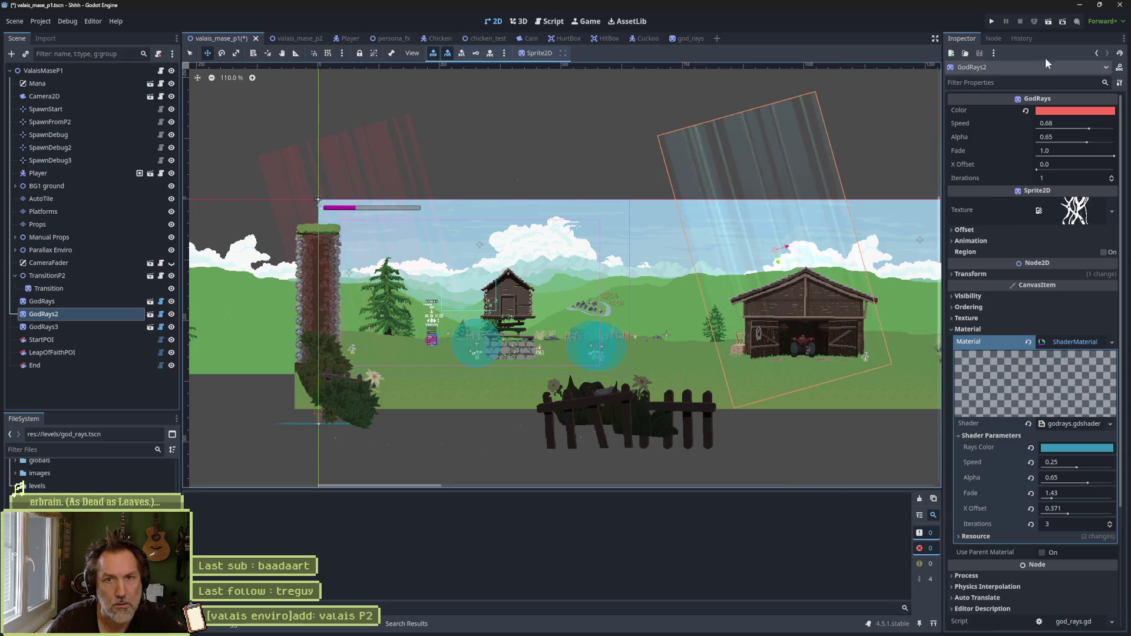
pyautogui.click(550, 22)
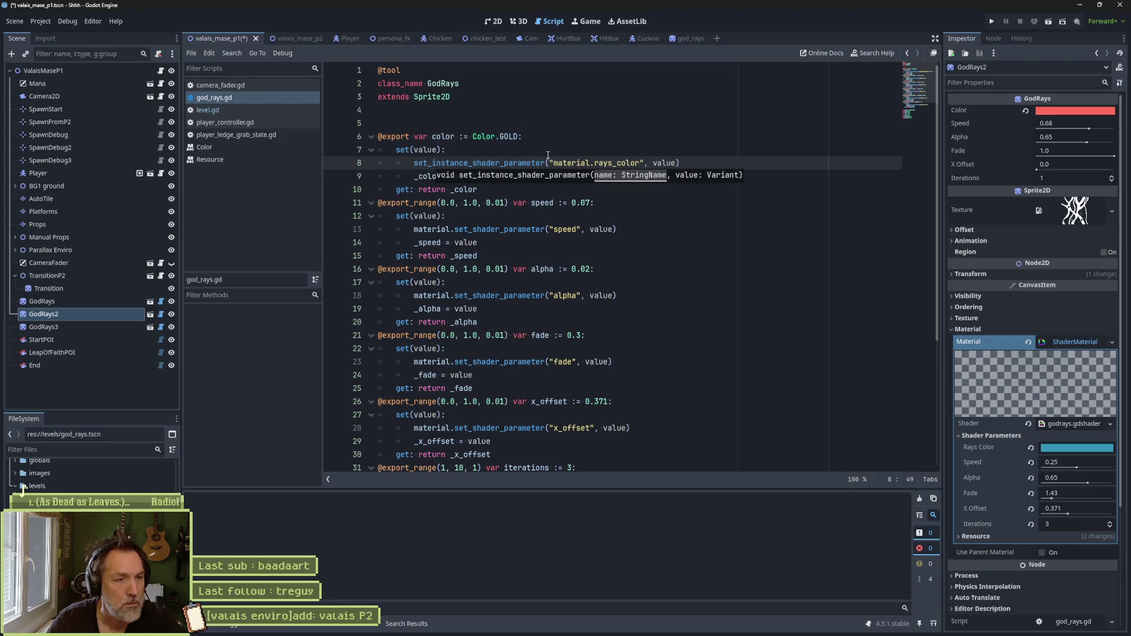
# Step: Open godrays.gdshader below the script and enlarge its panel to review the code
pyautogui.press('Down')
pyautogui.press('Down')
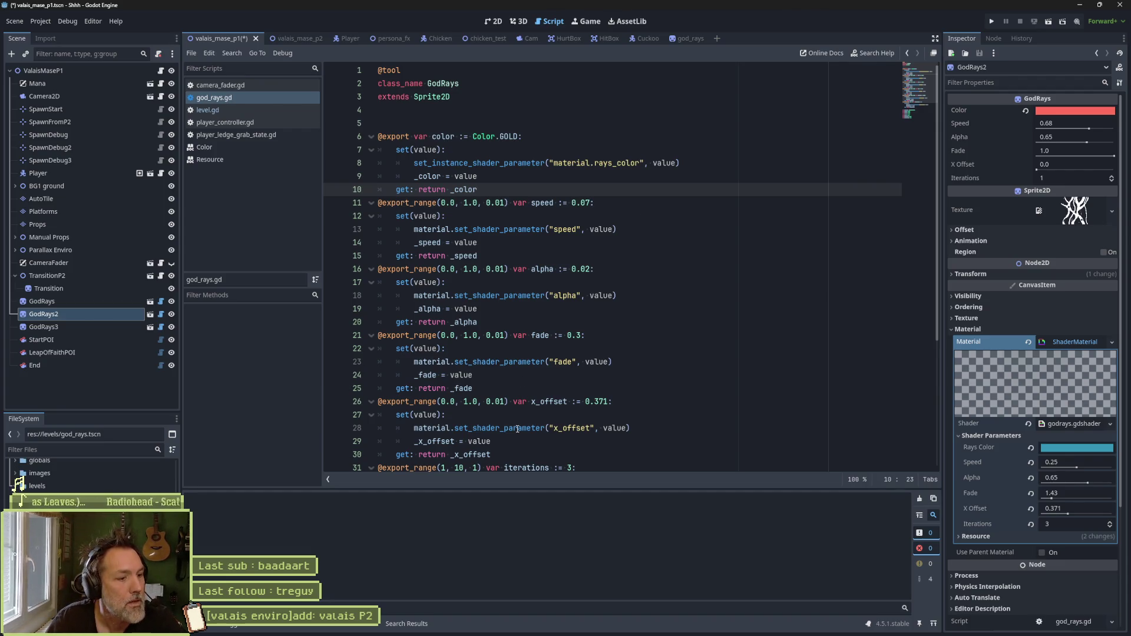
pyautogui.click(333, 625)
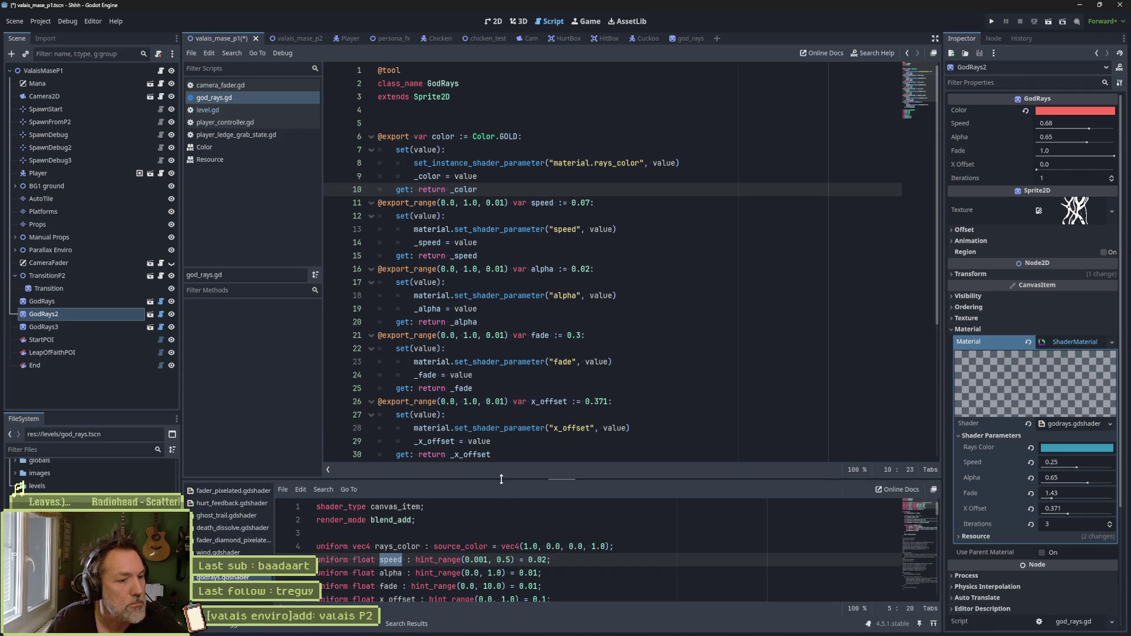
pyautogui.moveTo(500, 470); pyautogui.dragTo(510, 372)
pyautogui.scroll(-5, 589, 477)
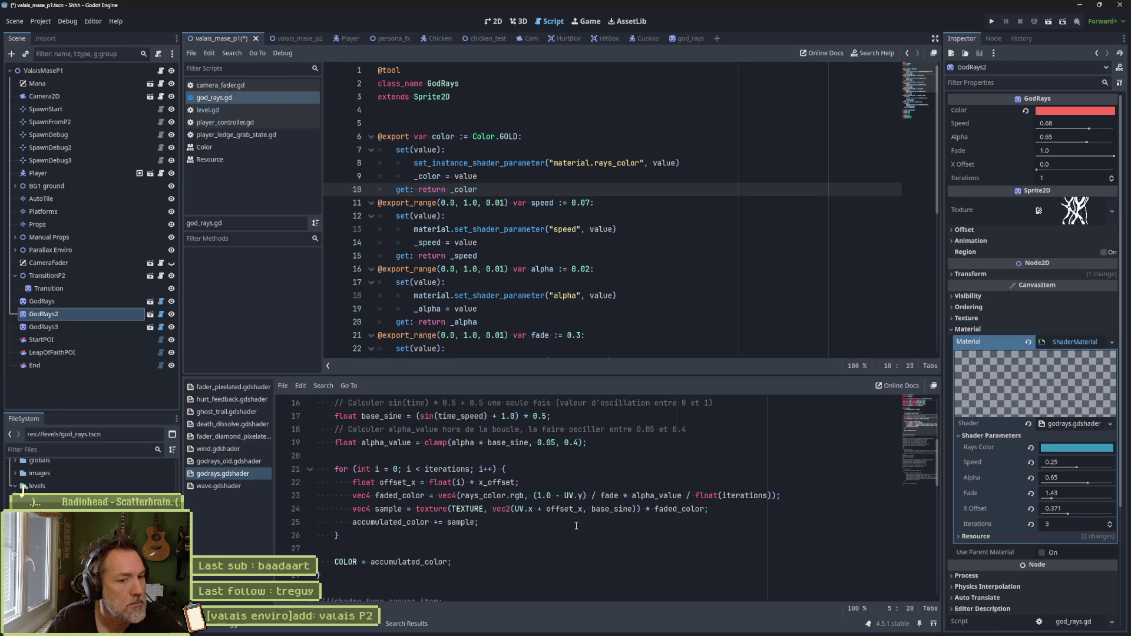
pyautogui.scroll(2, 577, 522)
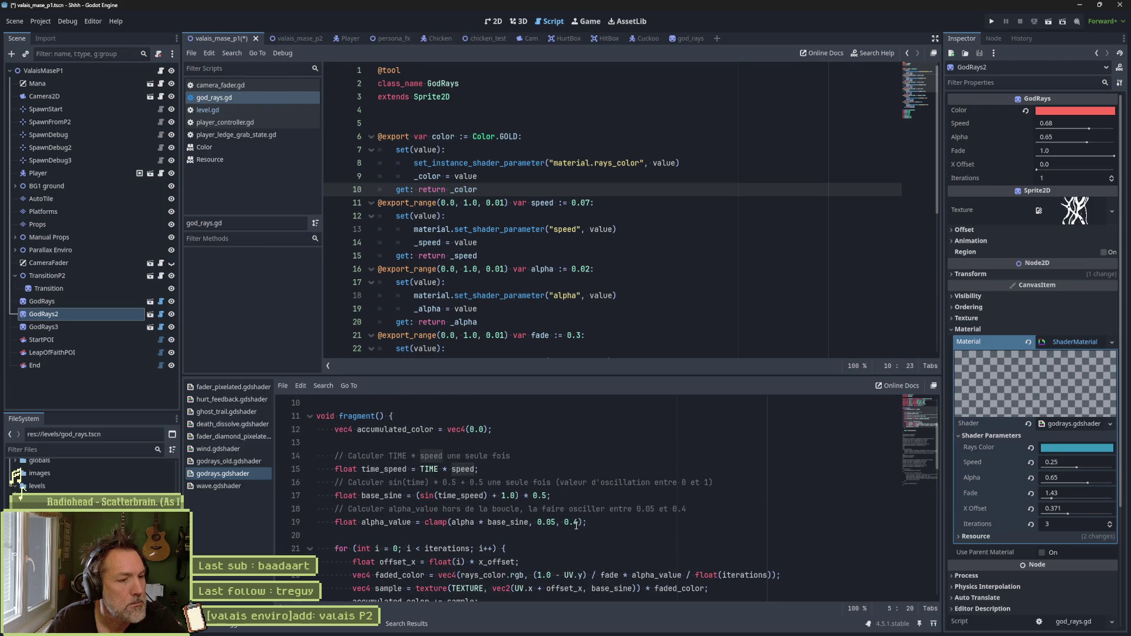
pyautogui.scroll(3, 577, 524)
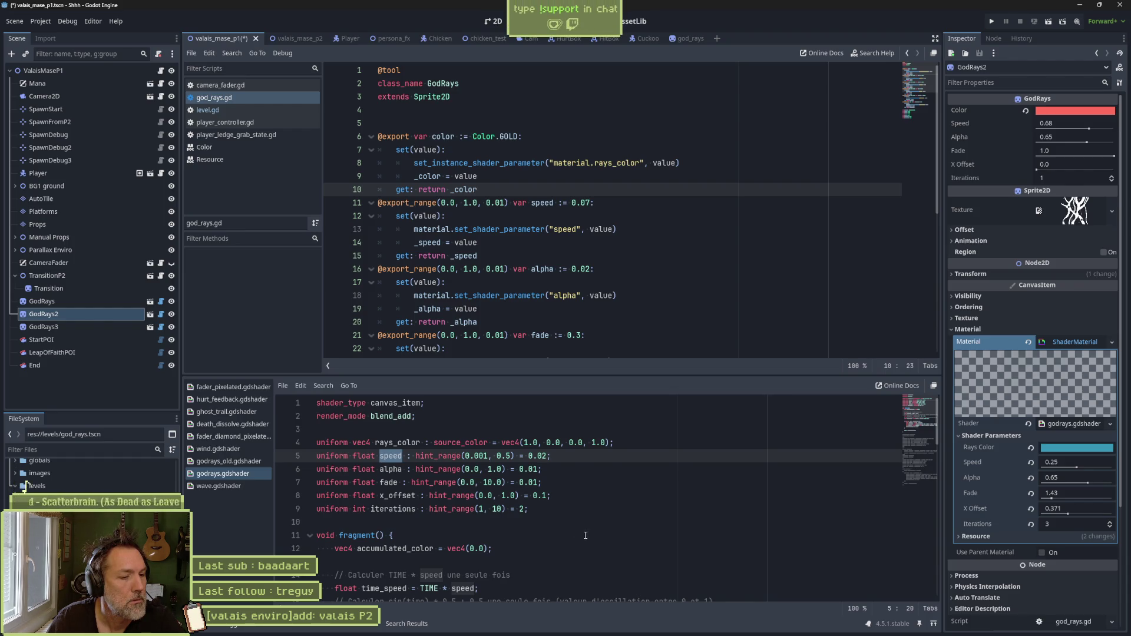
pyautogui.scroll(-8, 556, 536)
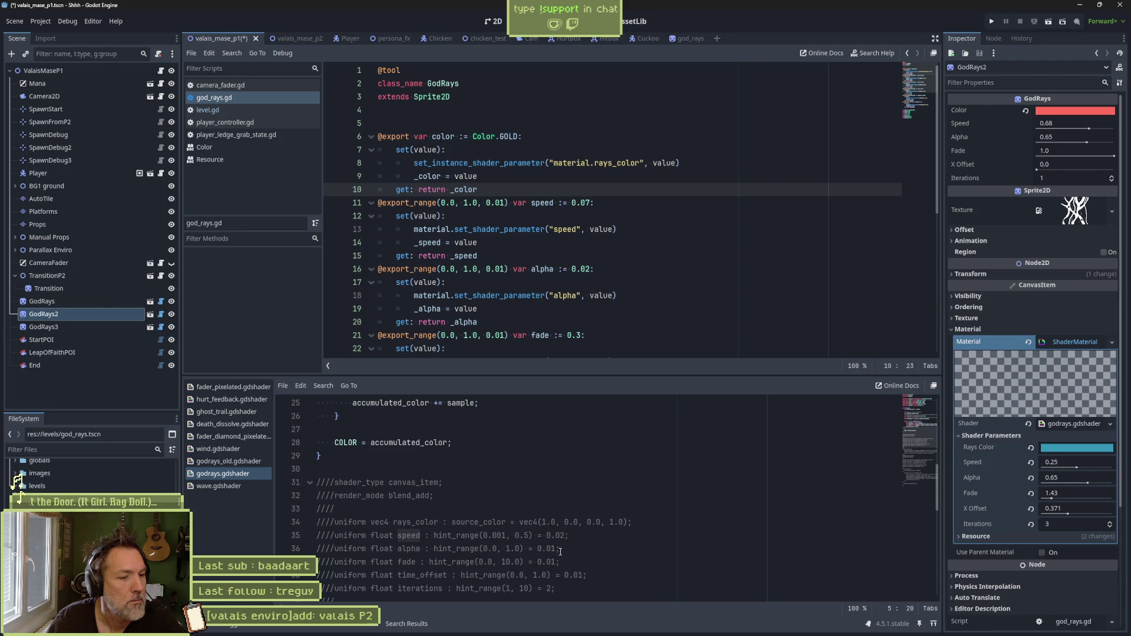
pyautogui.scroll(-3, 436, 566)
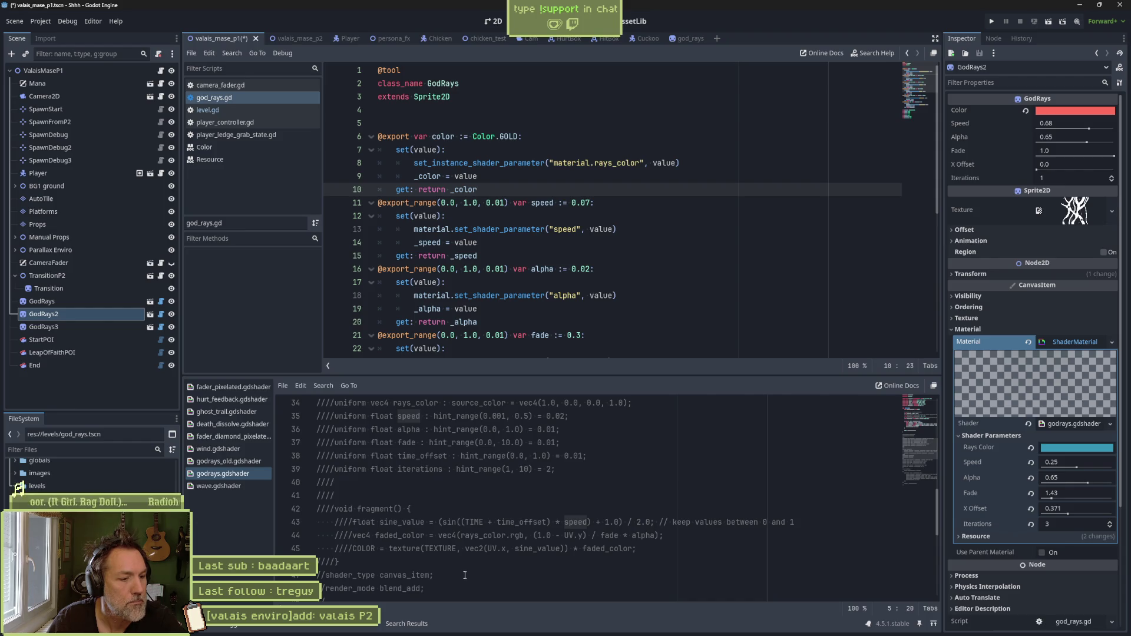
pyautogui.scroll(-3, 474, 570)
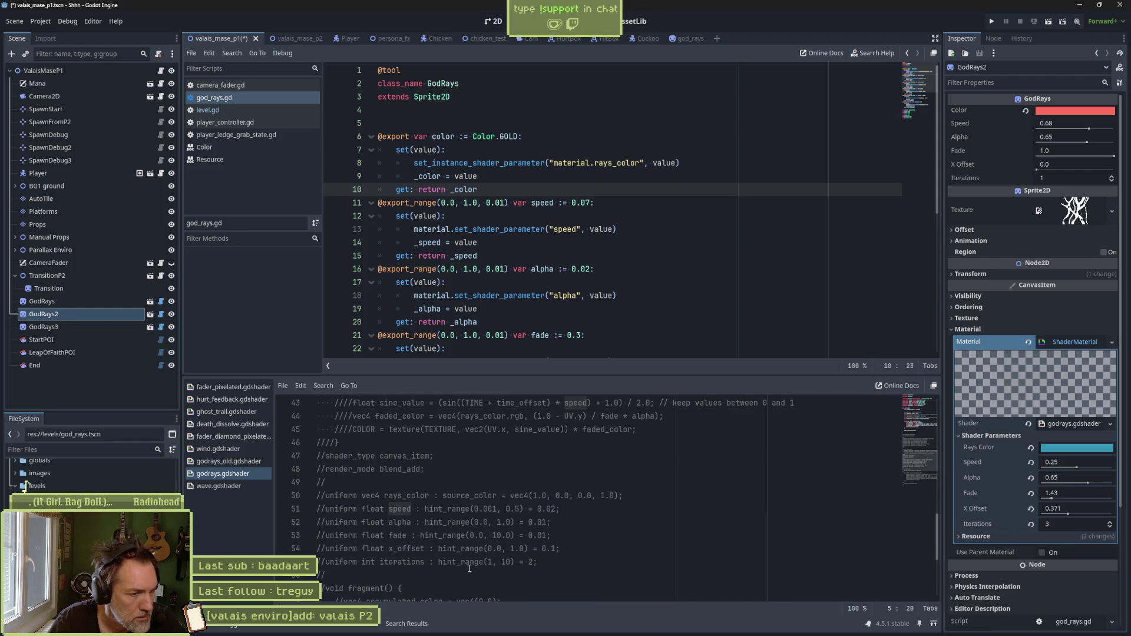
pyautogui.scroll(-3, 470, 572)
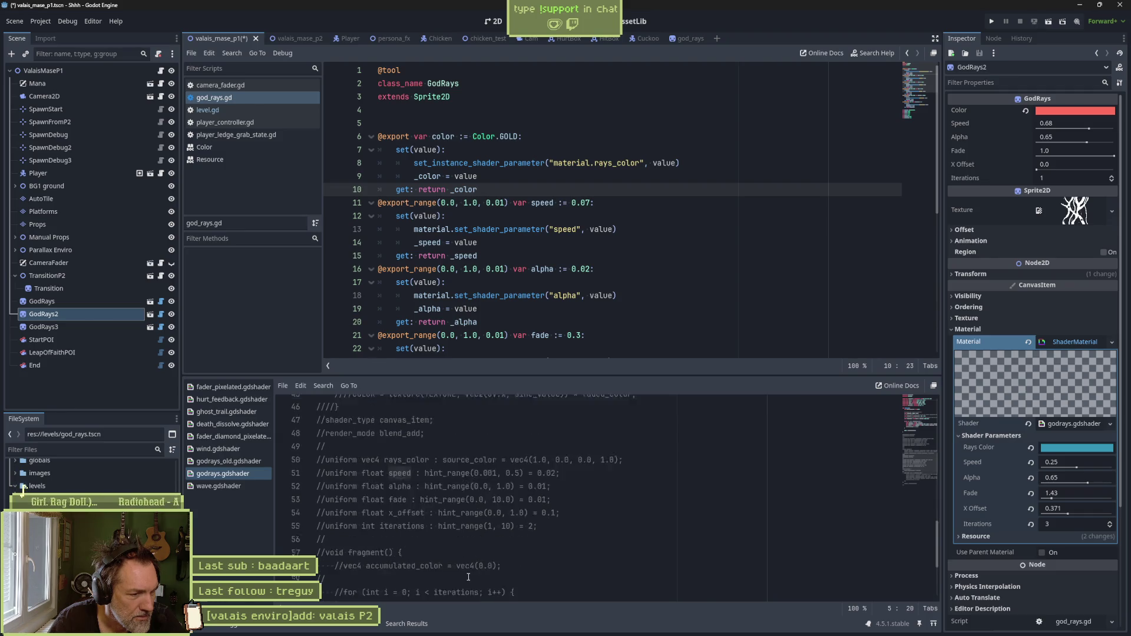
pyautogui.scroll(-1, 468, 576)
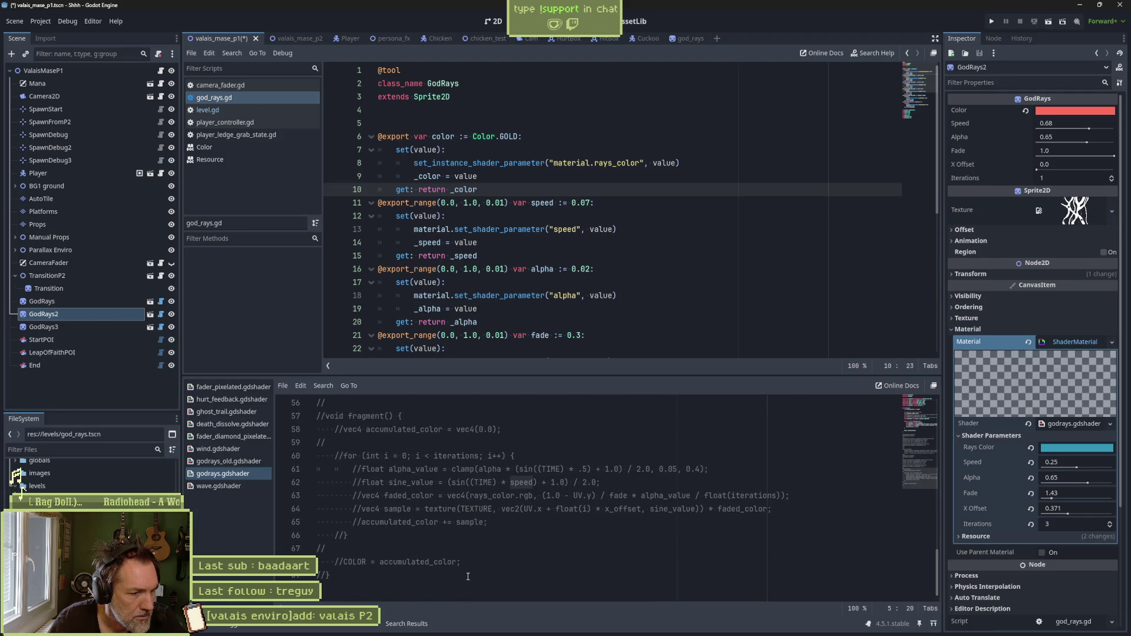
# Step: Delete the commented-out old shader block after line 29 and save
pyautogui.click(467, 577)
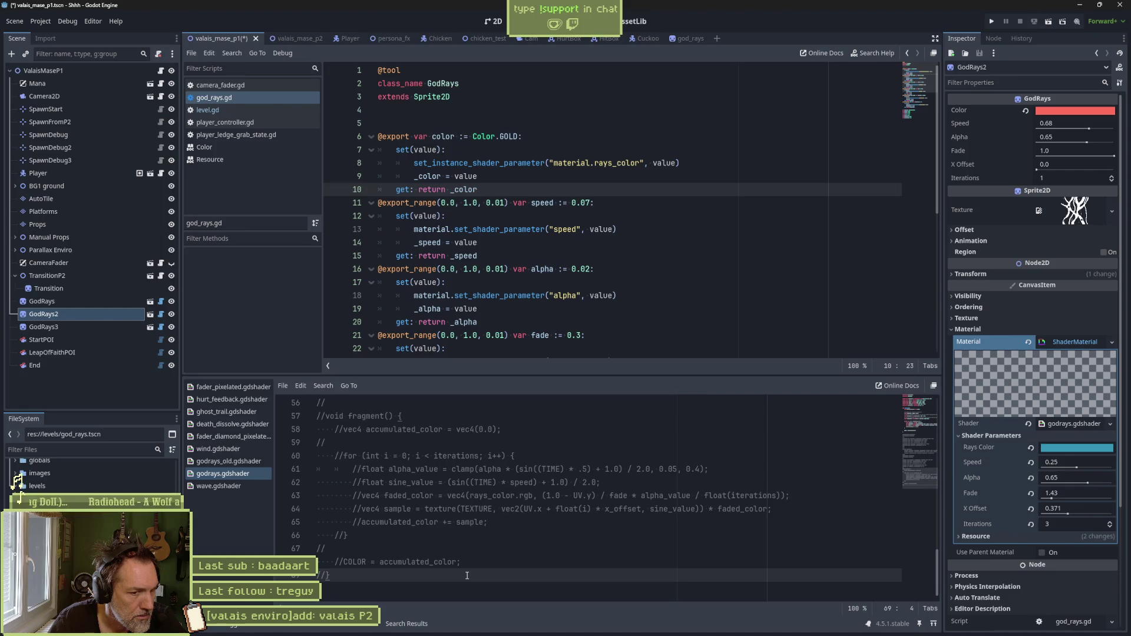
pyautogui.scroll(12, 466, 578)
pyautogui.scroll(3, 466, 578)
pyautogui.scroll(-3, 447, 554)
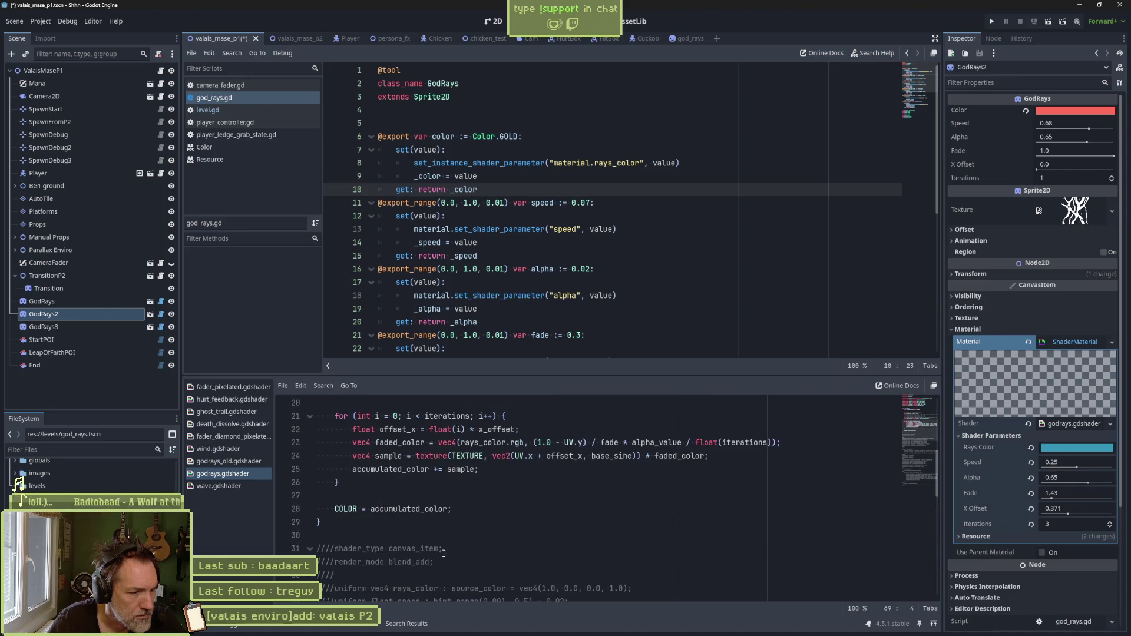
pyautogui.keyDown('shift'); pyautogui.click(429, 523); pyautogui.keyUp('shift')
pyautogui.press('Delete')
pyautogui.hotkey('ctrl', 's')
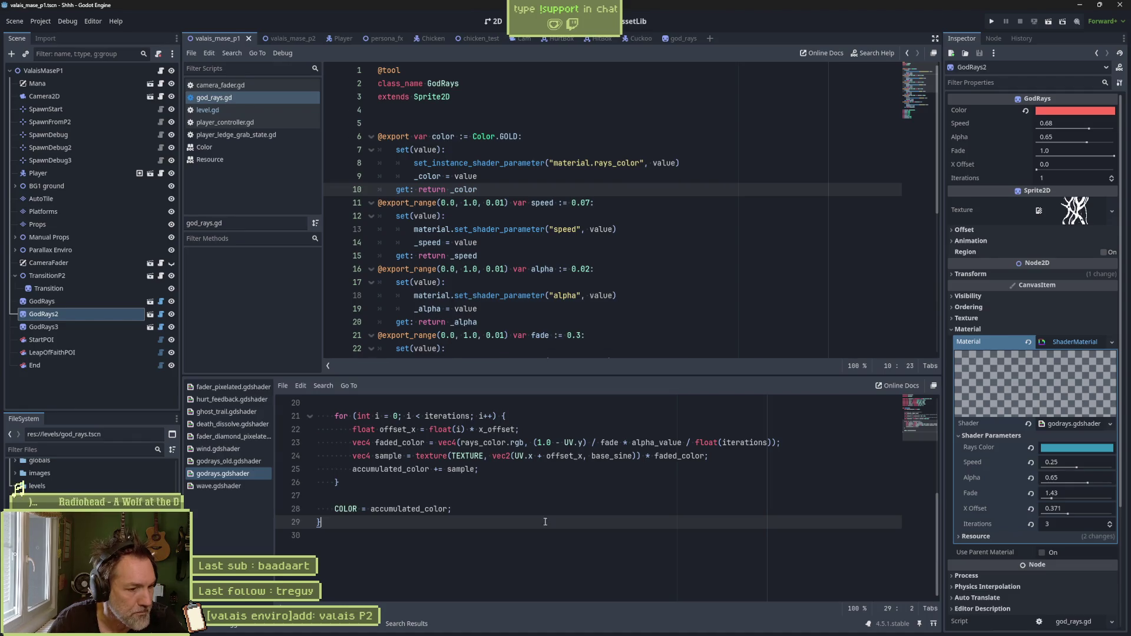
pyautogui.scroll(5, 500, 527)
pyautogui.scroll(1, 534, 531)
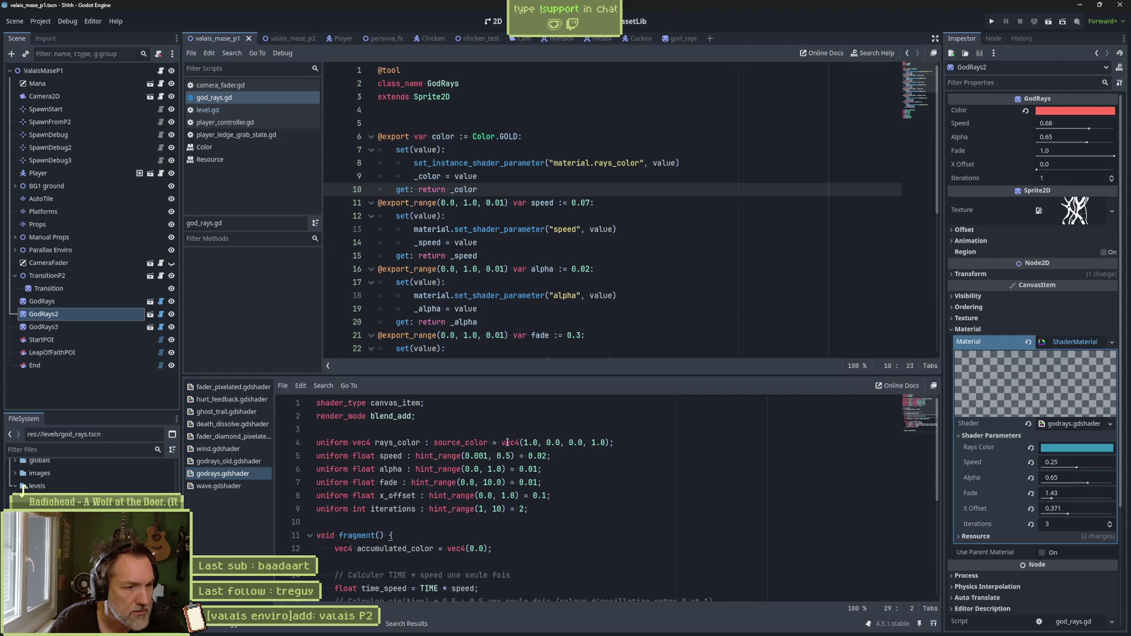
# Step: Search the web for 'godot shader uniform instance' and open the Shading language docs
pyautogui.click(452, 628)
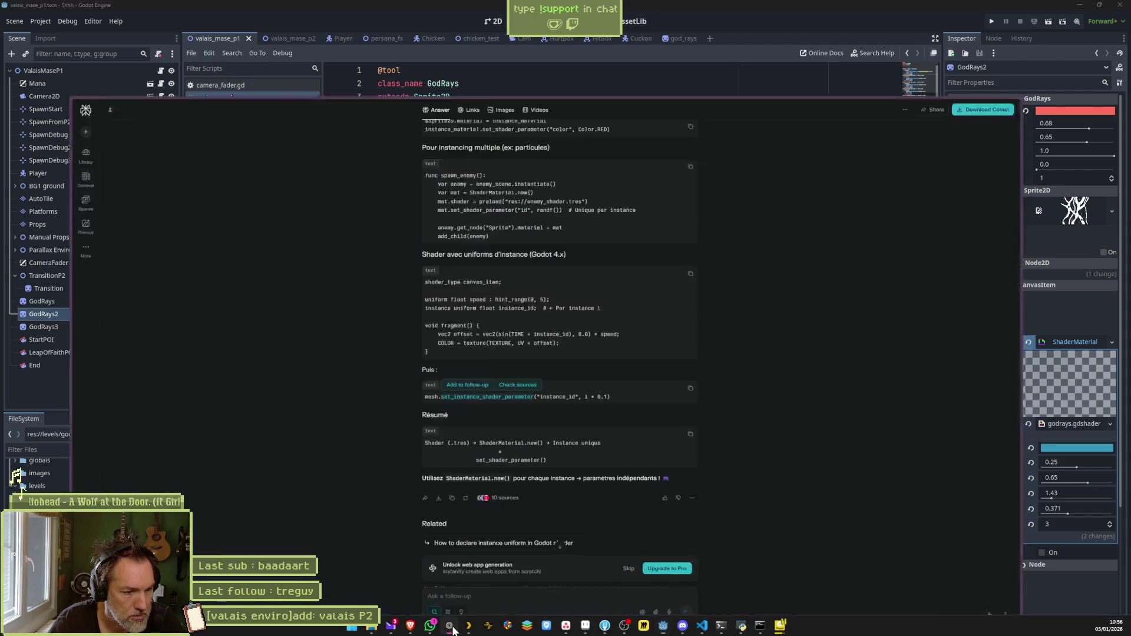
pyautogui.hotkey('ctrl', 'l')
pyautogui.write('godot')
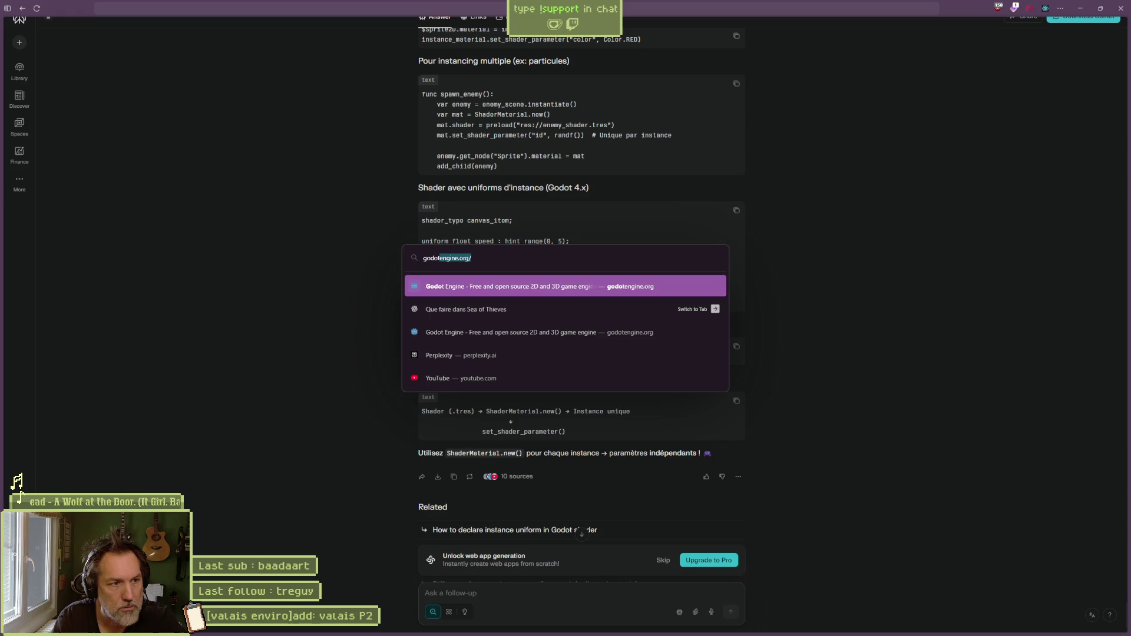
pyautogui.write(' shader uniform ins')
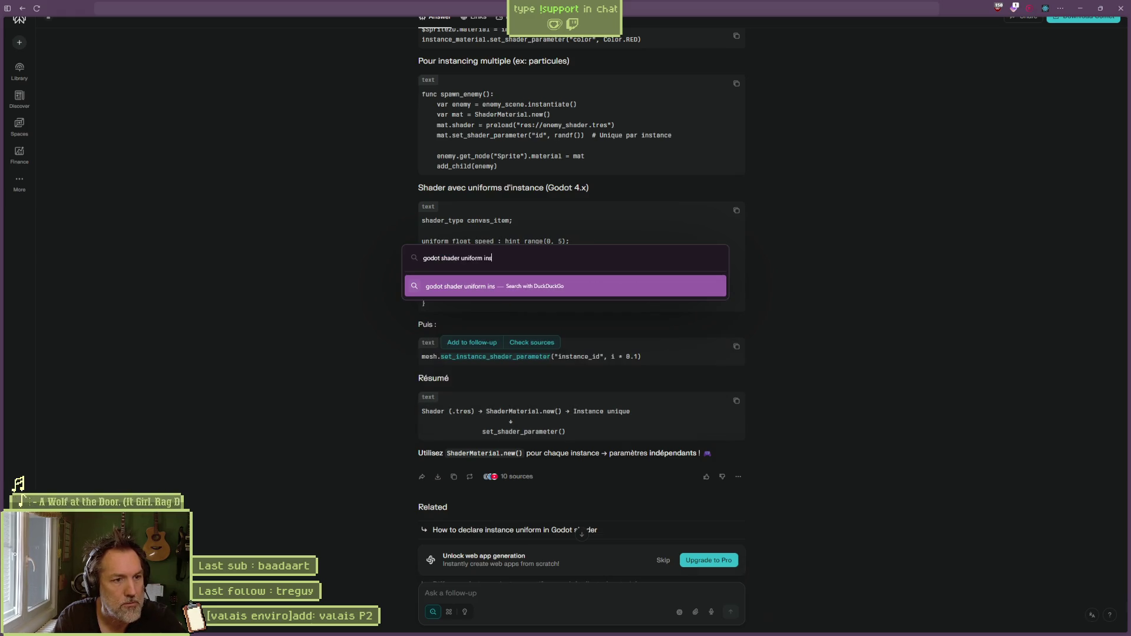
pyautogui.write('tance')
pyautogui.press('Return')
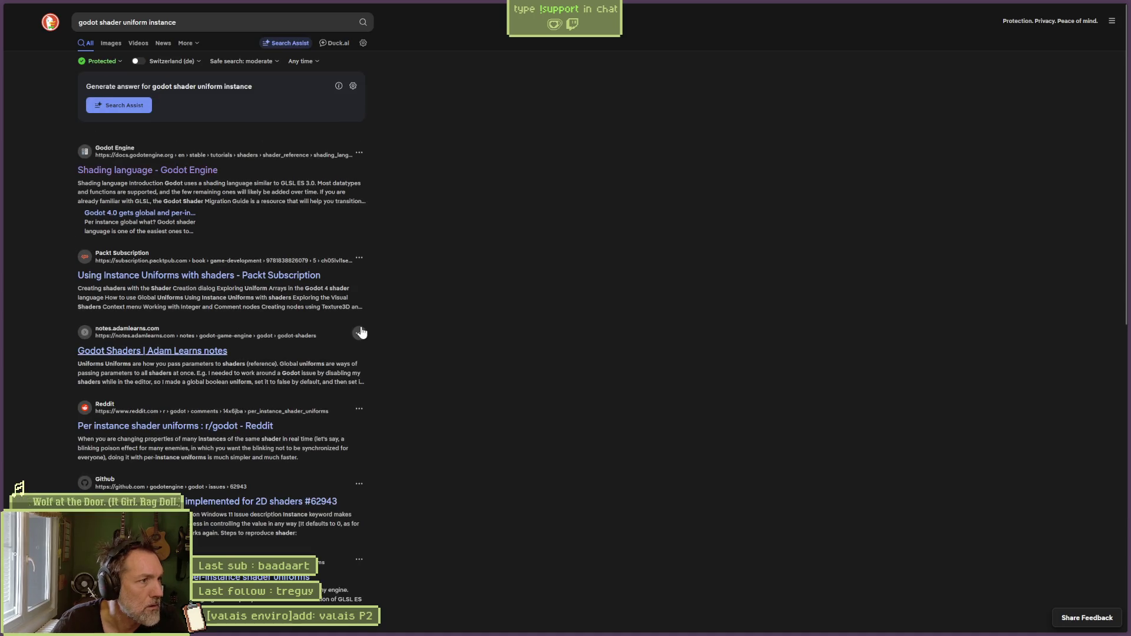
pyautogui.click(183, 172)
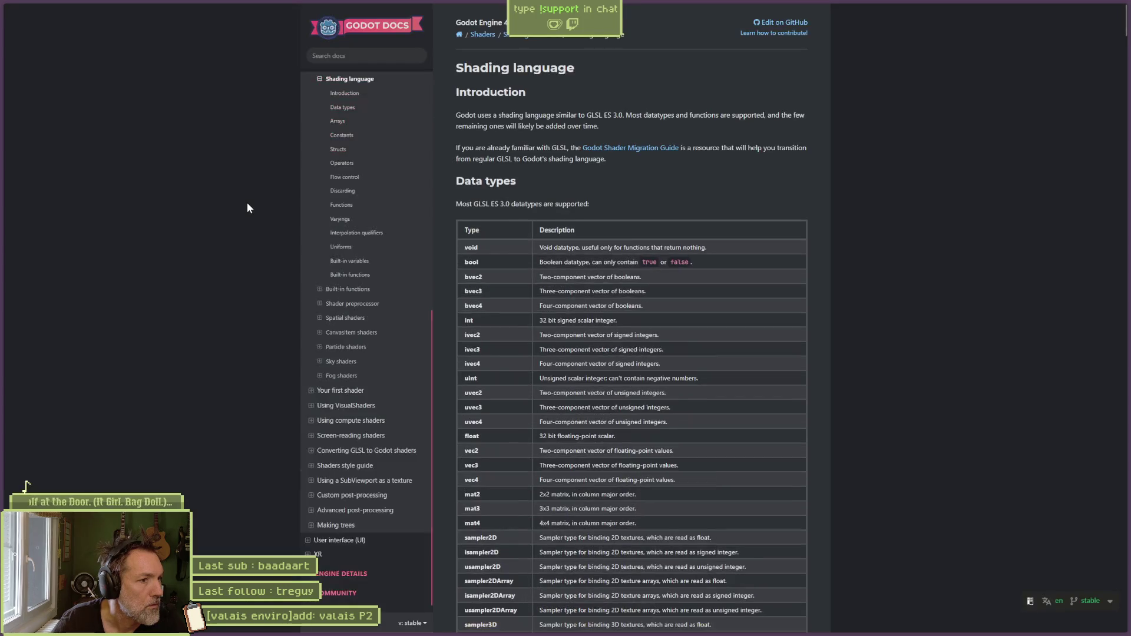
# Step: Find 'instance' on the page to reach the Per-instance uniforms example
pyautogui.hotkey('ctrl', 'f')
pyautogui.write('insta')
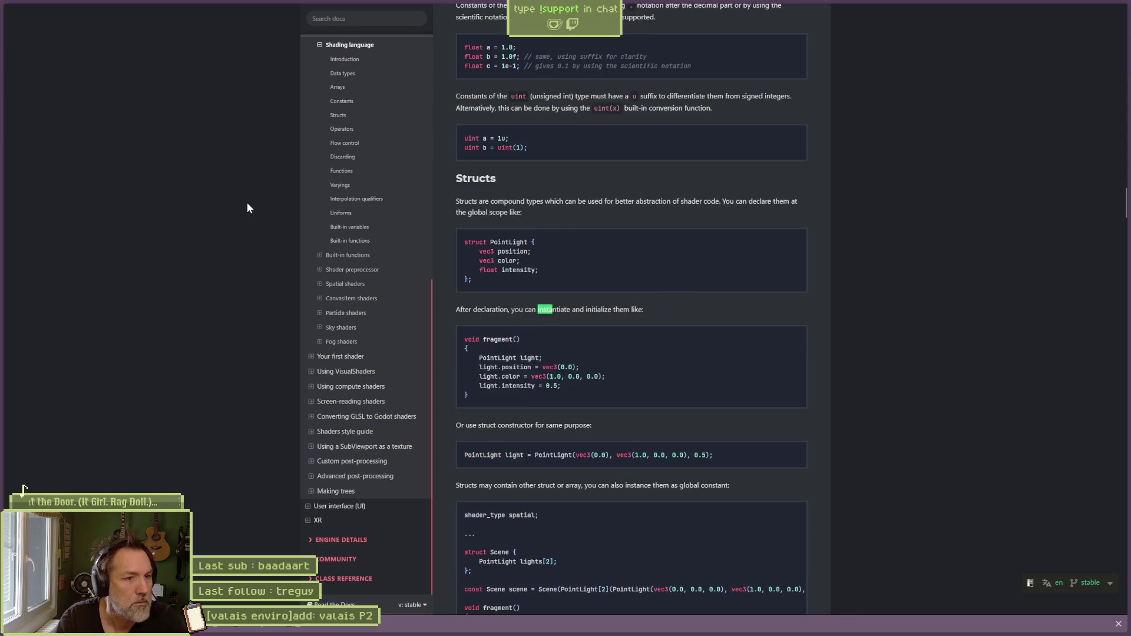
pyautogui.write('nce')
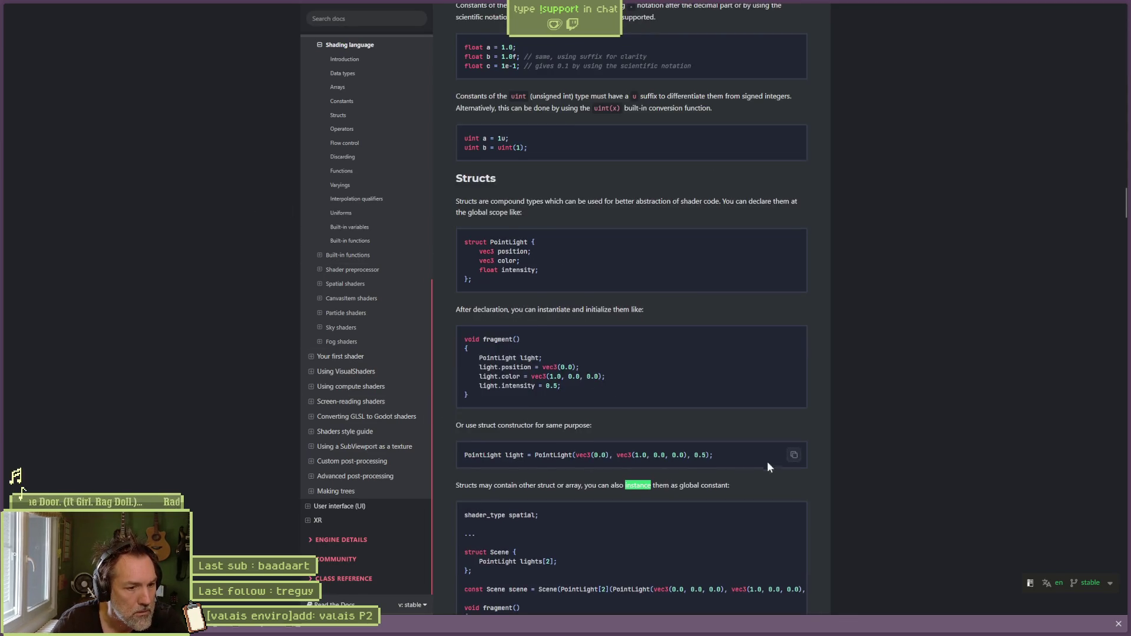
pyautogui.scroll(-3, 761, 447)
pyautogui.press('Return')
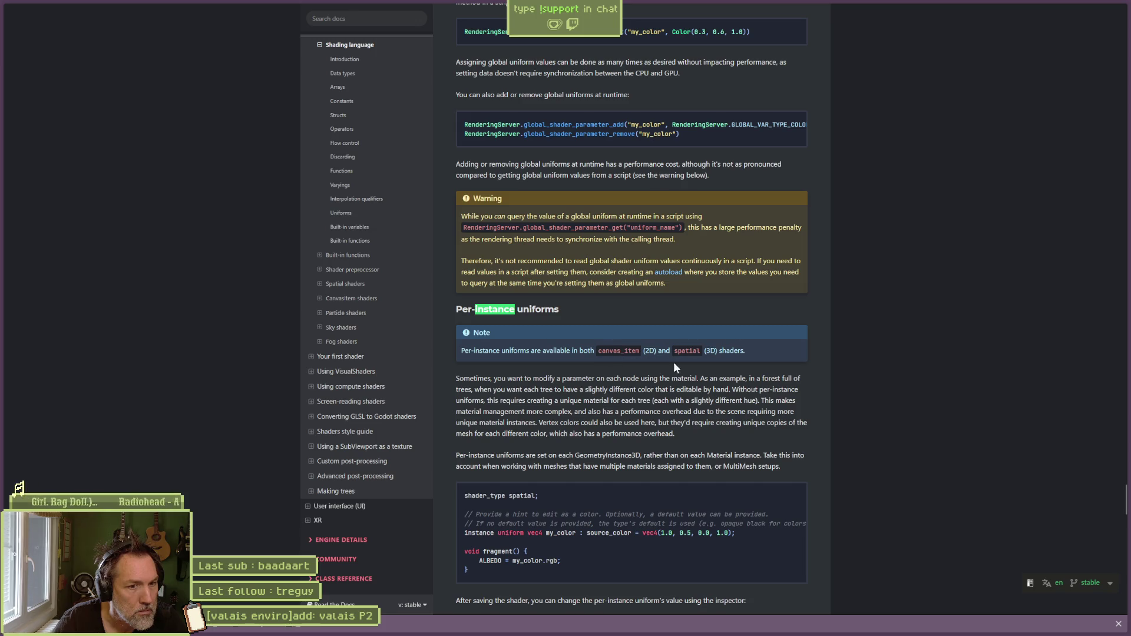
pyautogui.doubleClick(480, 533)
pyautogui.hotkey('ctrl', 'c')
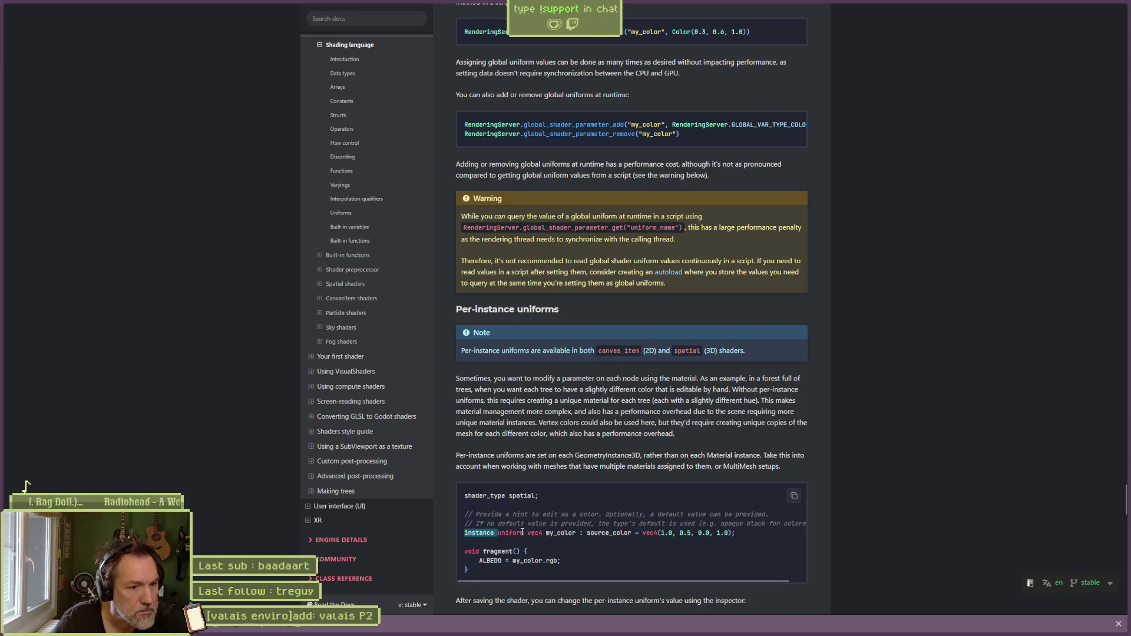
# Step: Paste the instance keyword before the rays_color uniform and save the shader
pyautogui.click(1075, 2)
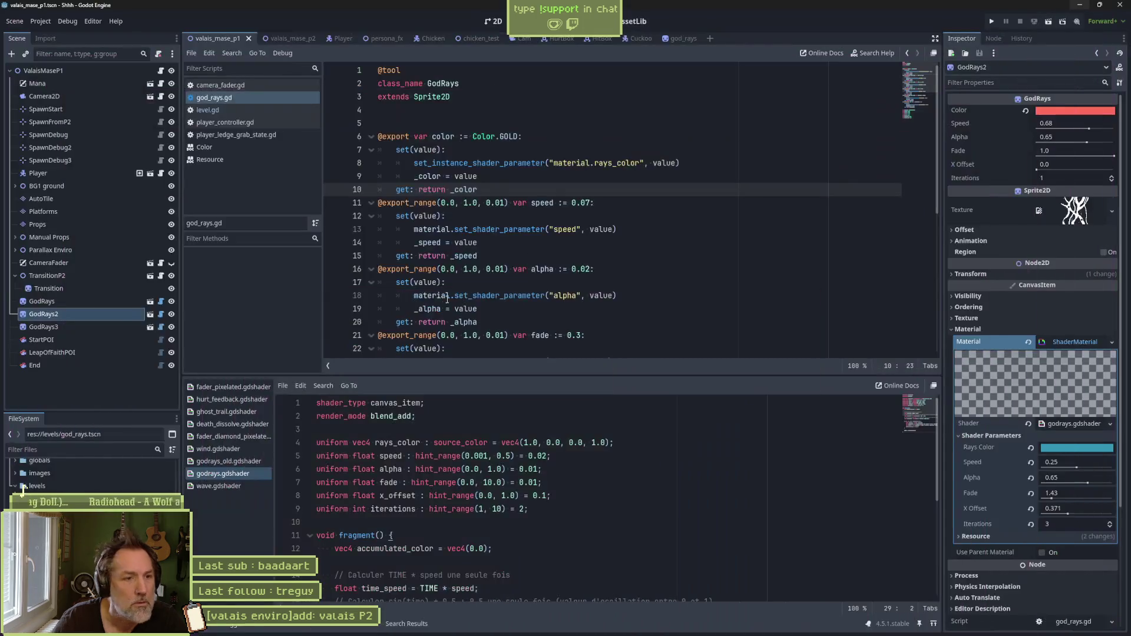
pyautogui.click(317, 443)
pyautogui.hotkey('ctrl', 'v')
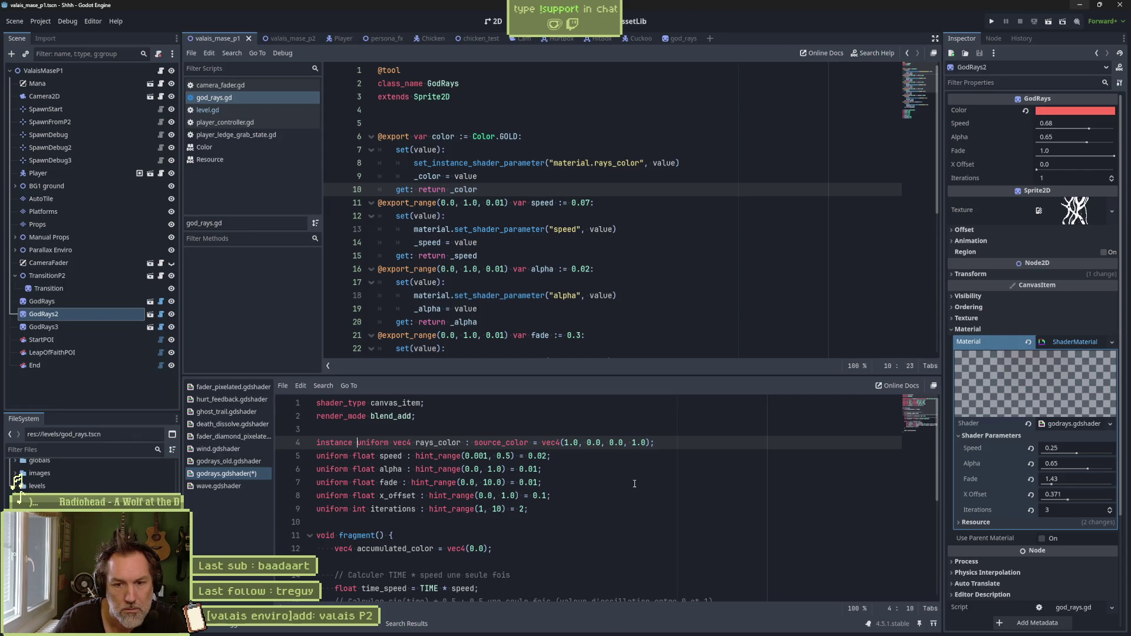
pyautogui.hotkey('ctrl', 'z')
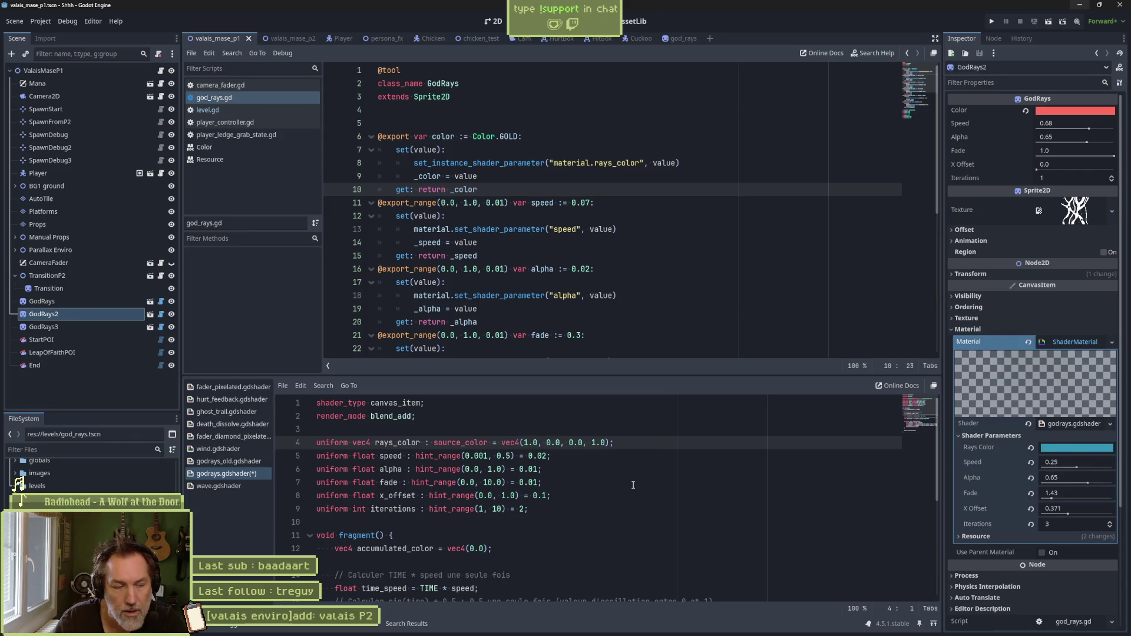
pyautogui.hotkey('ctrl', 'shift', 'z')
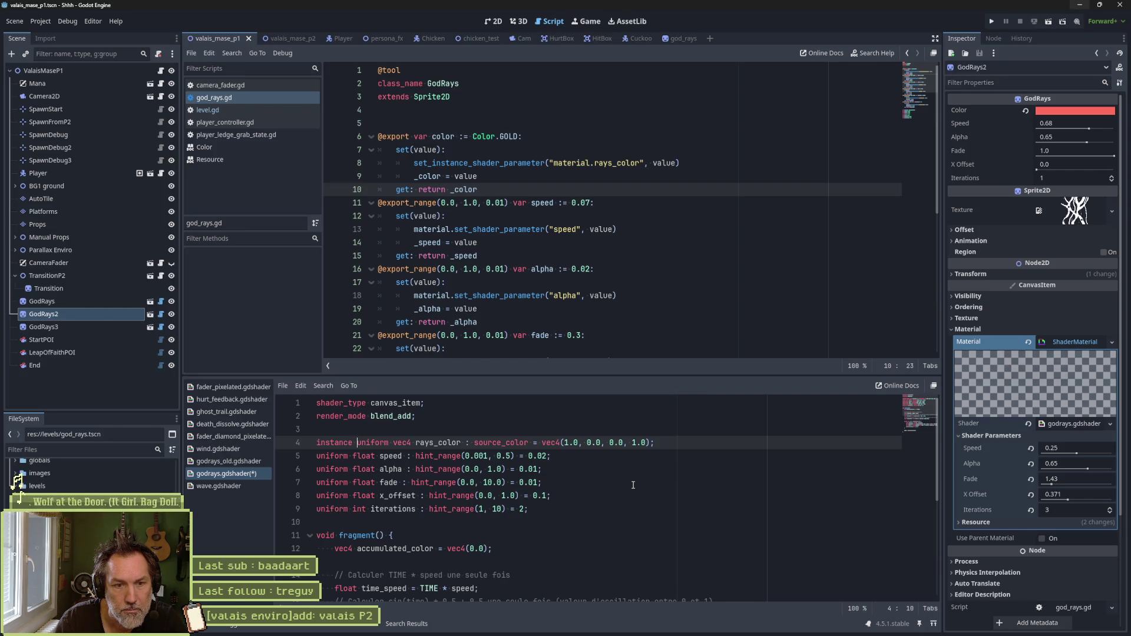
pyautogui.hotkey('ctrl', 's')
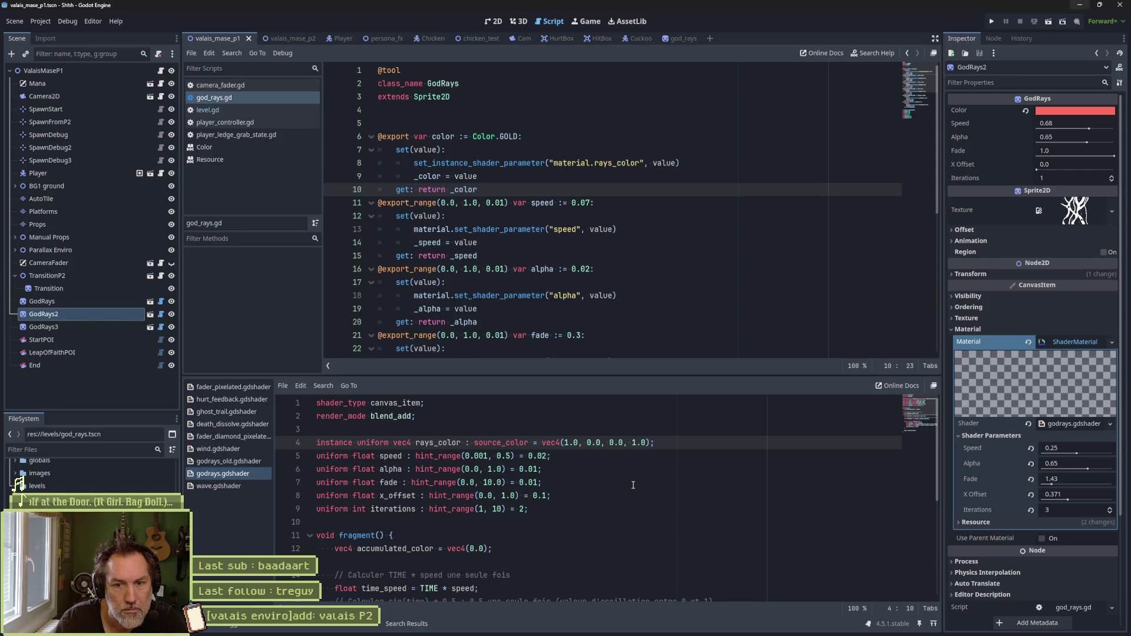
# Step: Reselect GodRays2 and delete the instance keyword from rays_color on line 4
pyautogui.click(68, 325)
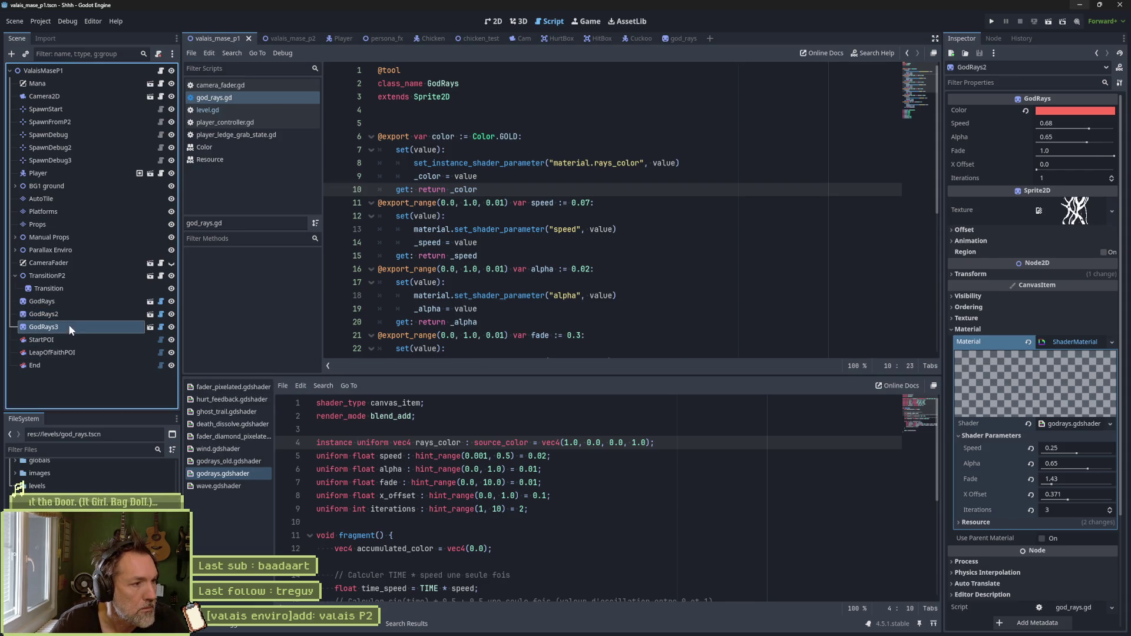
pyautogui.click(98, 314)
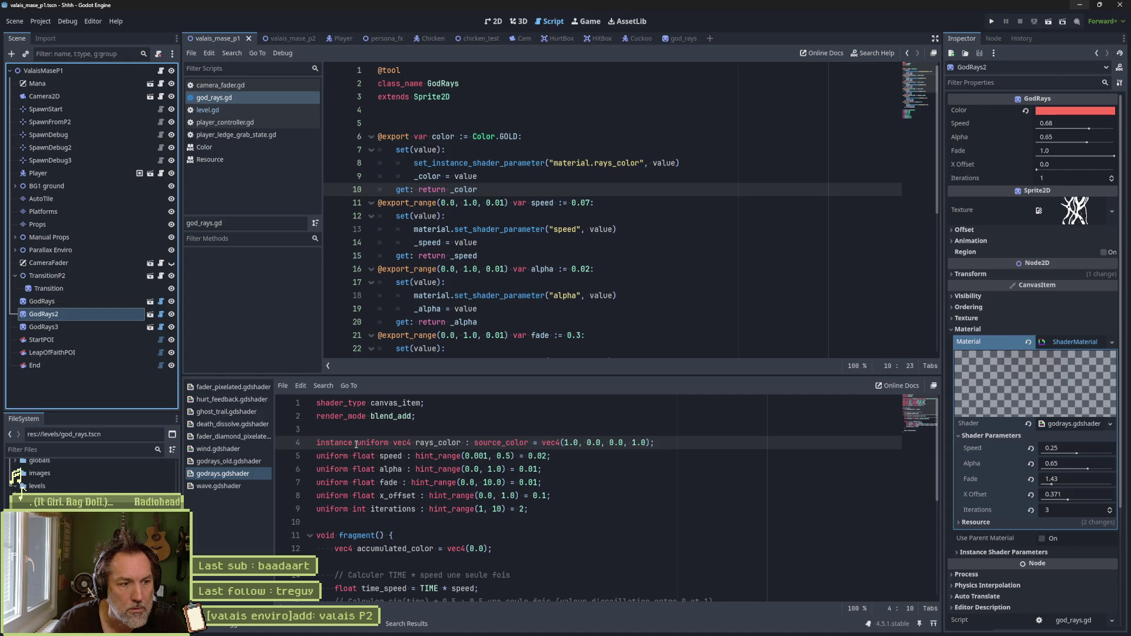
pyautogui.moveTo(356, 444); pyautogui.dragTo(321, 444)
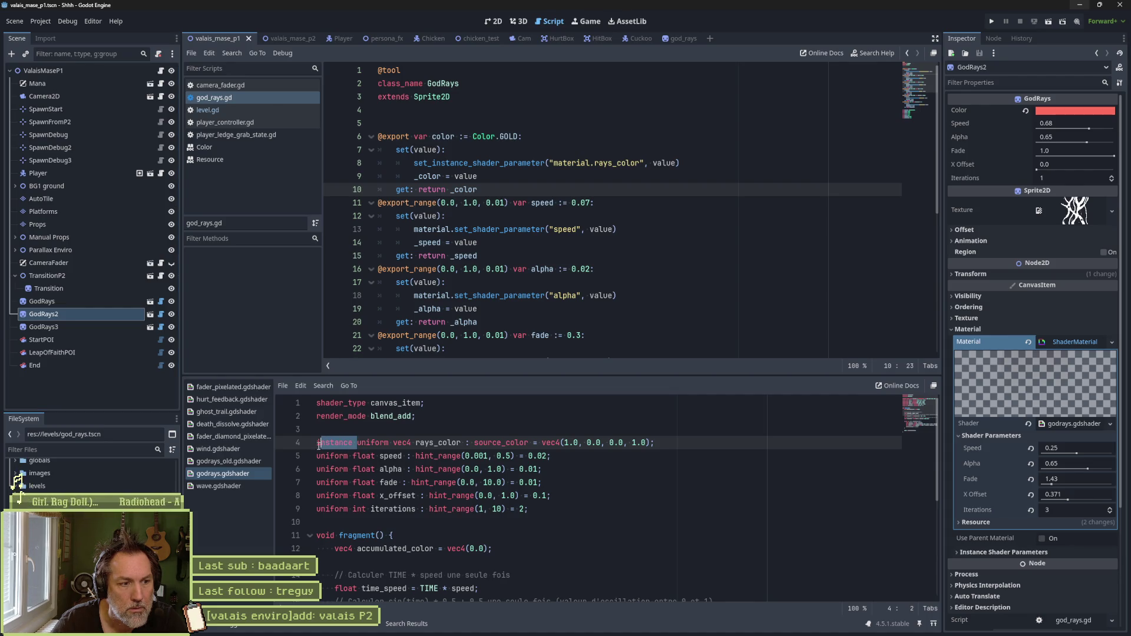
pyautogui.press('BackSpace')
pyautogui.press('BackSpace')
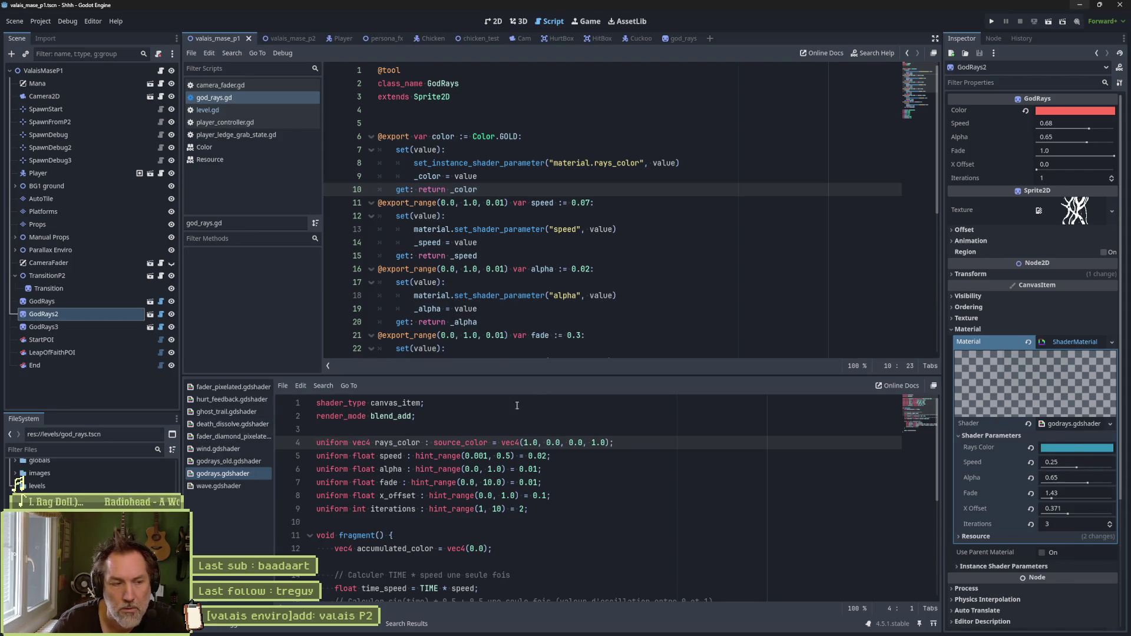
pyautogui.hotkey('alt', 'Tab')
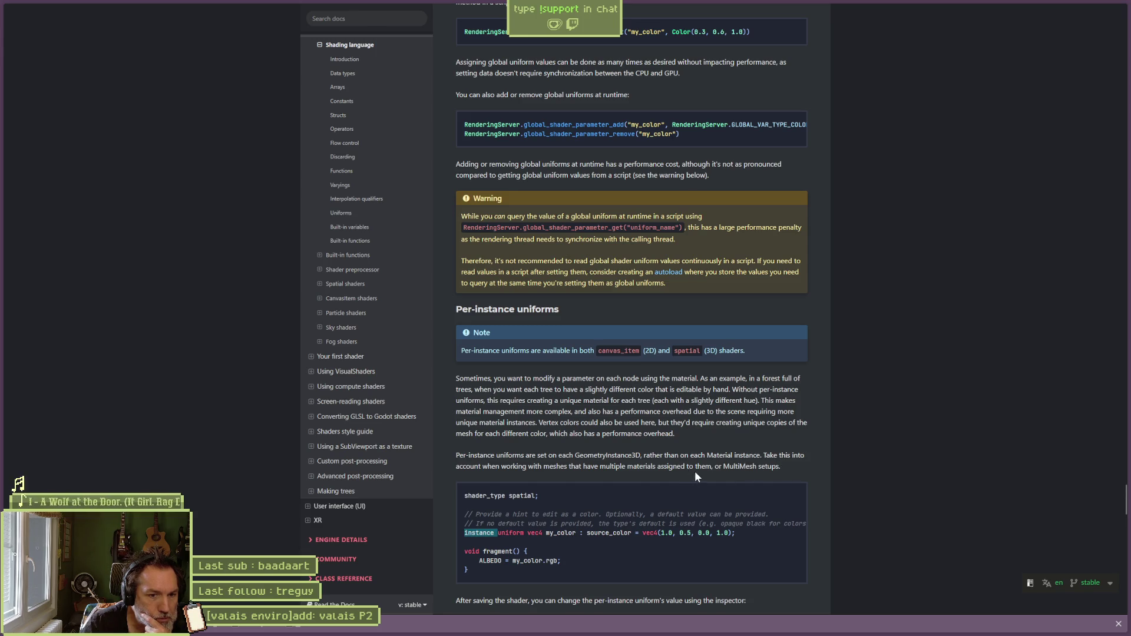
# Step: Scroll through the Per-instance uniforms docs section, then return to the Godot editor
pyautogui.scroll(-3, 793, 472)
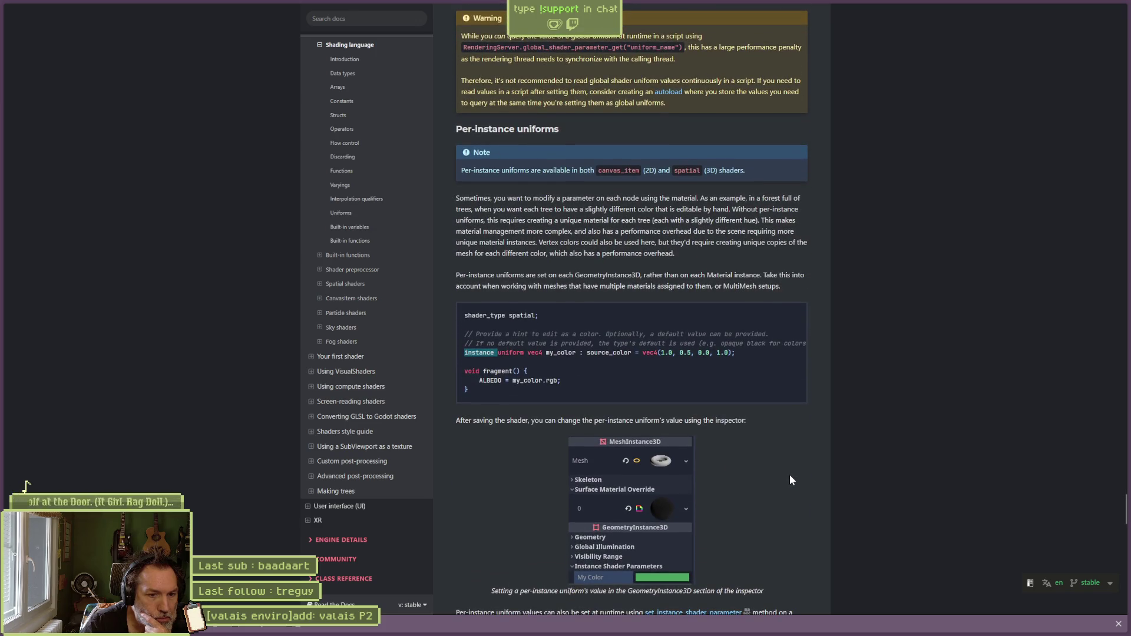
pyautogui.scroll(2, 785, 475)
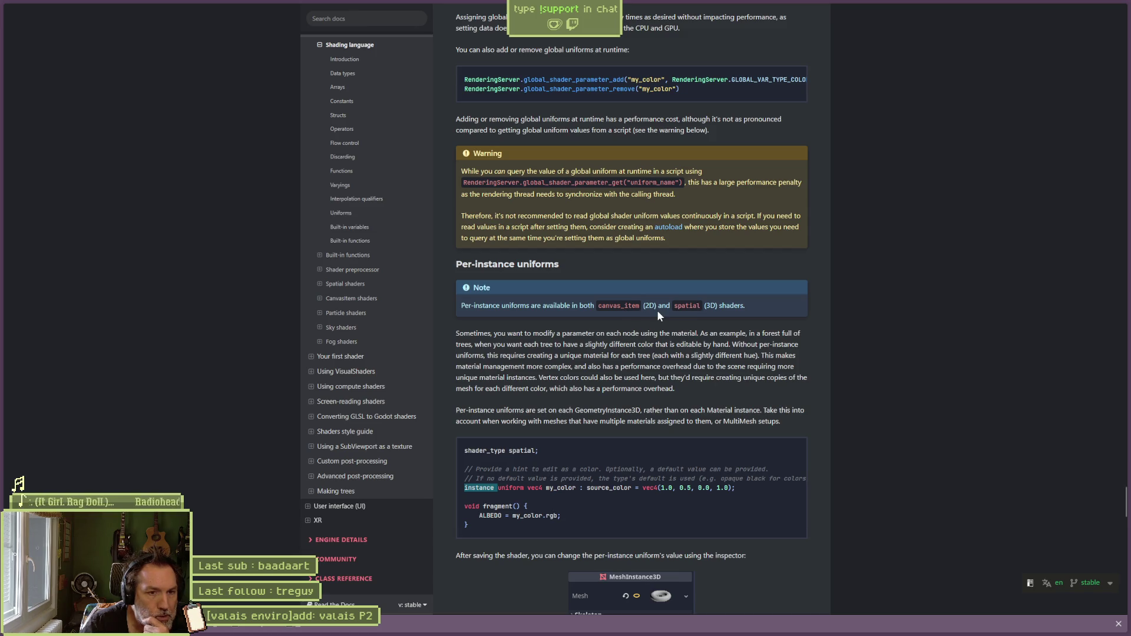
pyautogui.scroll(-3, 818, 443)
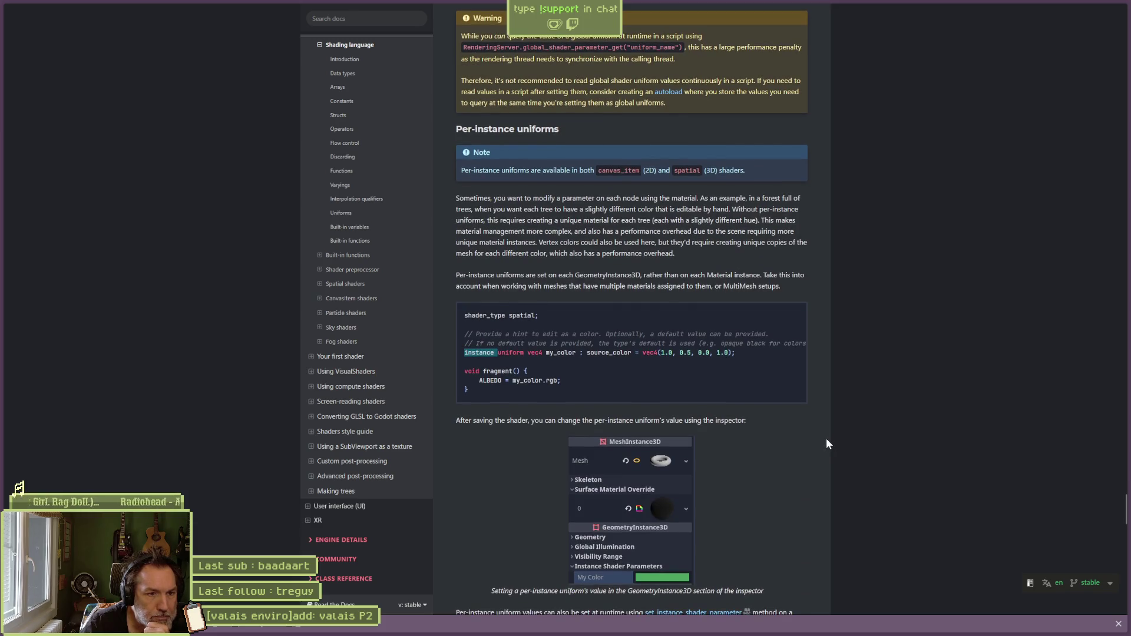
pyautogui.scroll(-3, 819, 446)
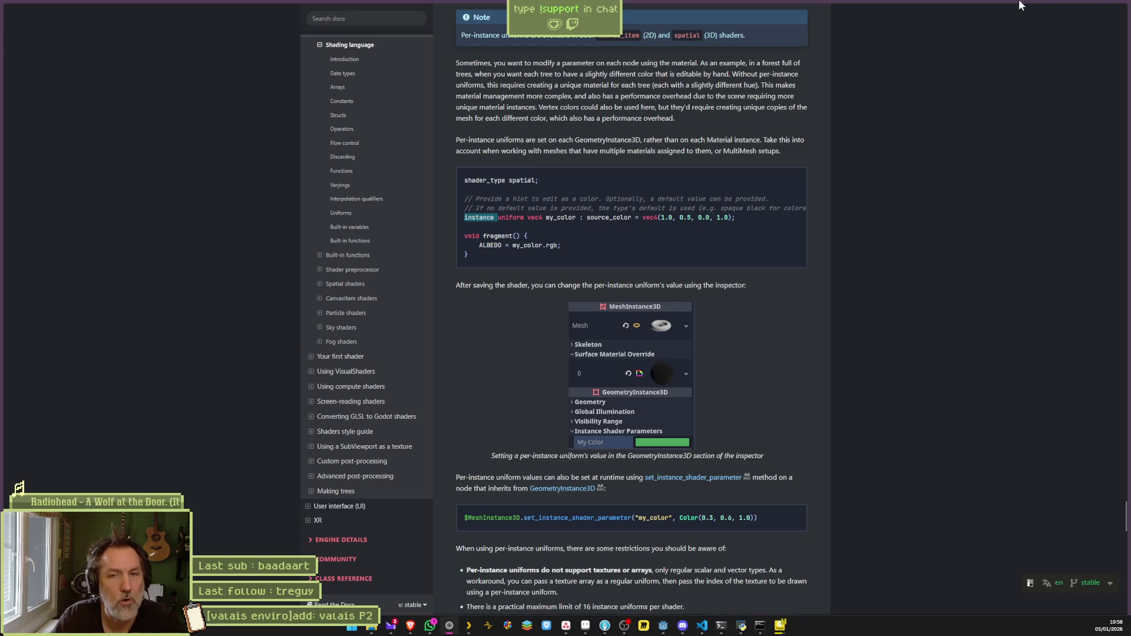
pyautogui.click(1078, 6)
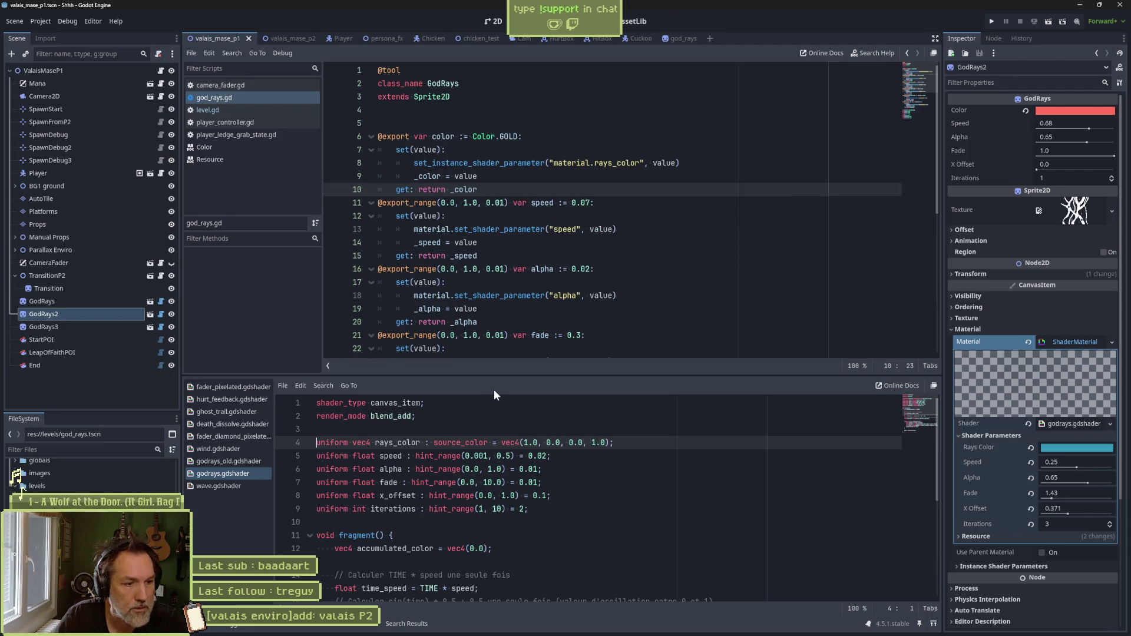
# Step: Restore 'instance' before the rays_color uniform and try a cyan colour for GodRays2
pyautogui.write('instance')
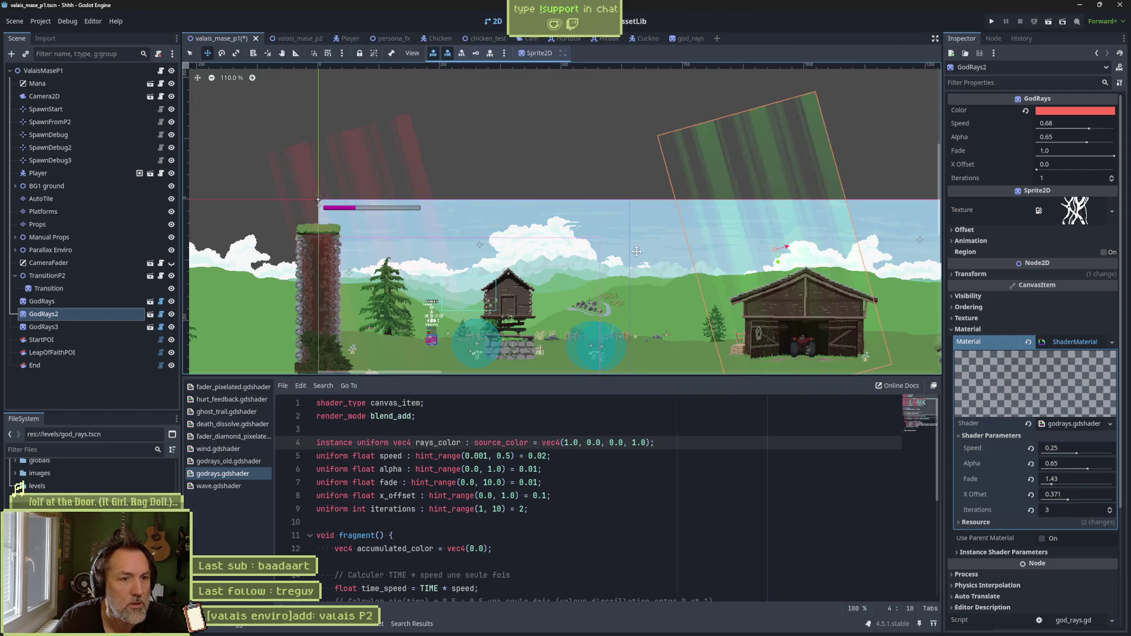
pyautogui.click(494, 22)
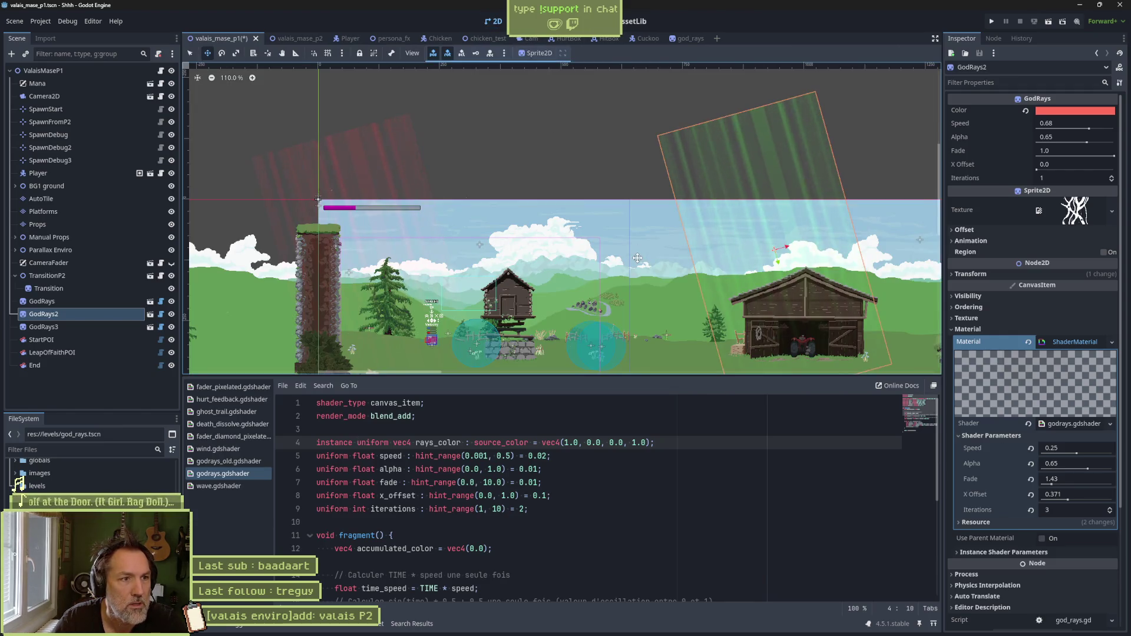
pyautogui.click(1078, 111)
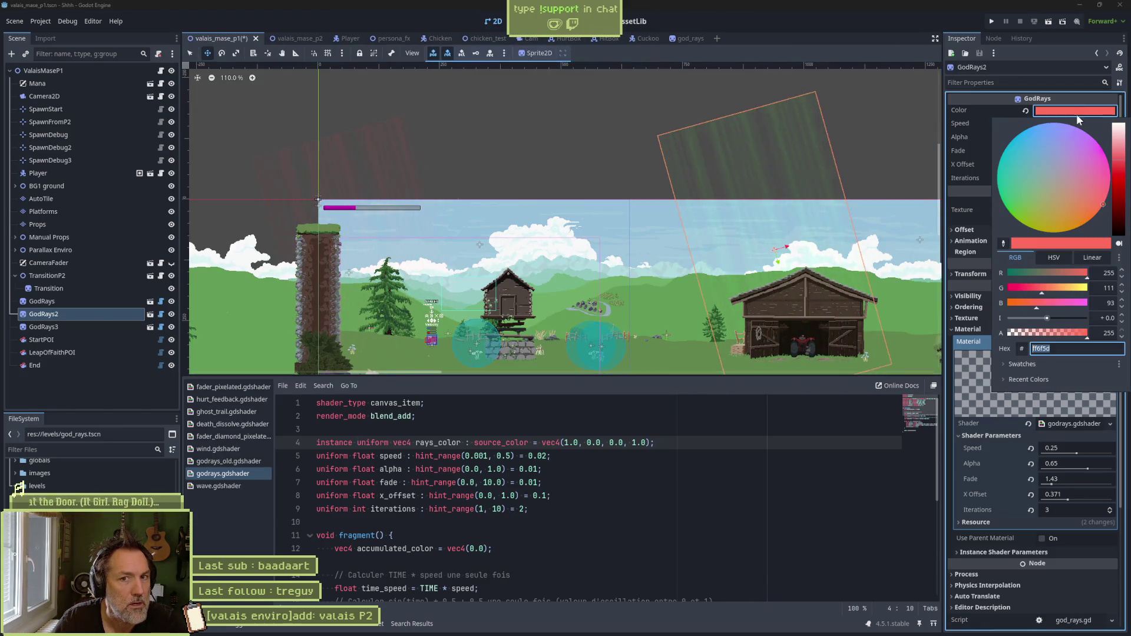
pyautogui.click(1058, 163)
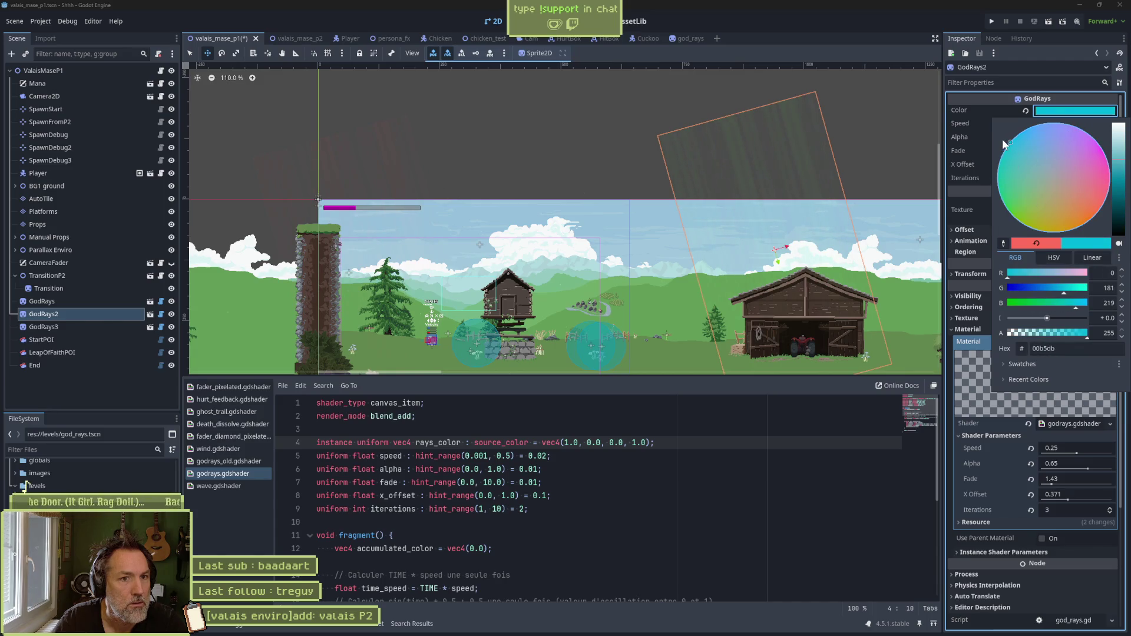
pyautogui.click(1006, 136)
pyautogui.press('Escape')
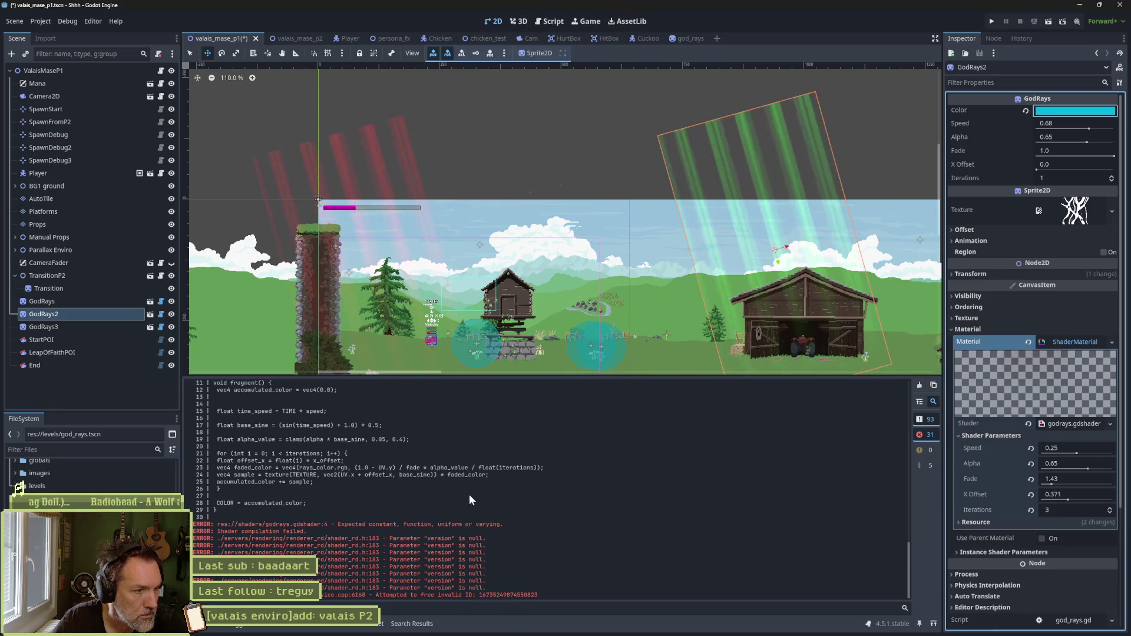
# Step: Clear the shader error log and set GodRays2's ray colour to lavender-purple
pyautogui.scroll(3, 469, 493)
pyautogui.scroll(-3, 469, 493)
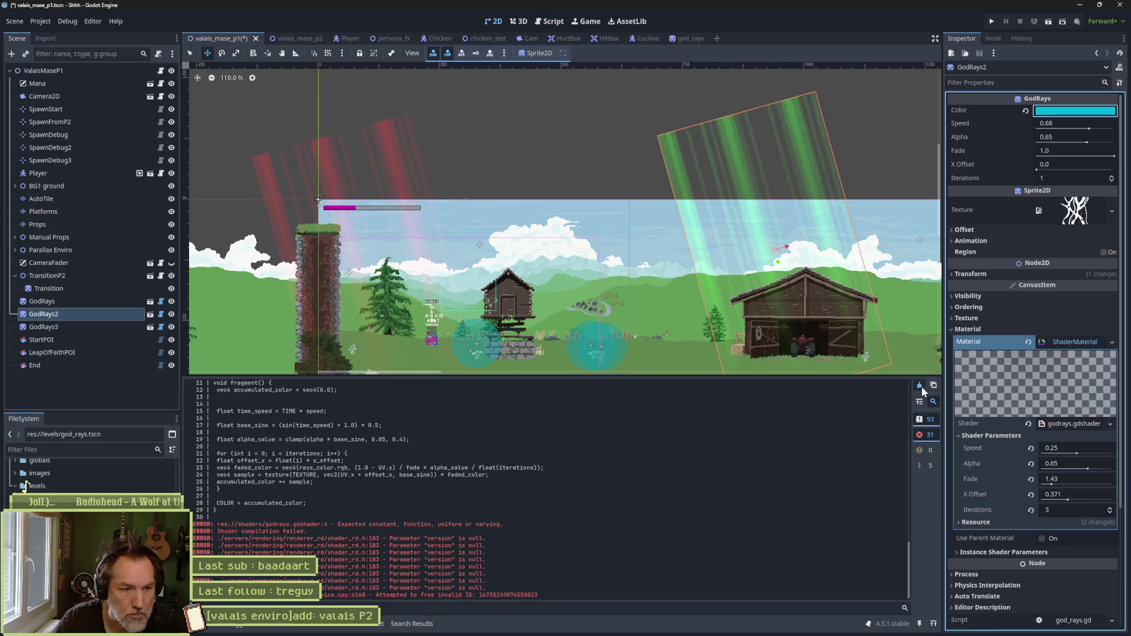
pyautogui.click(920, 385)
pyautogui.click(1060, 111)
pyautogui.click(1049, 175)
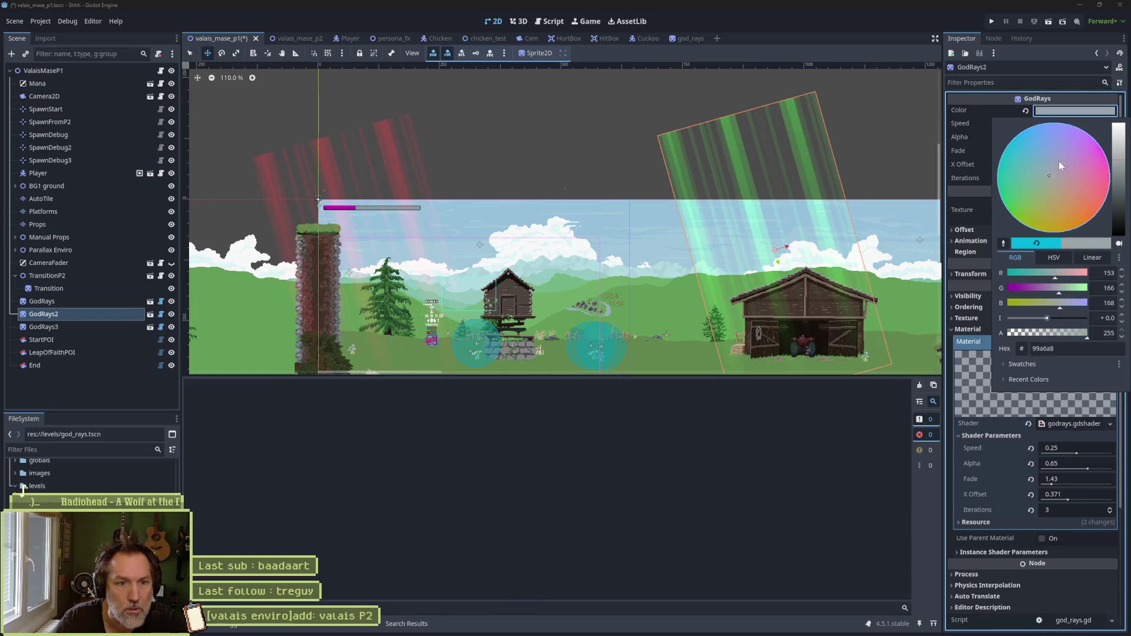
pyautogui.click(1082, 169)
pyautogui.click(1072, 132)
pyautogui.click(808, 438)
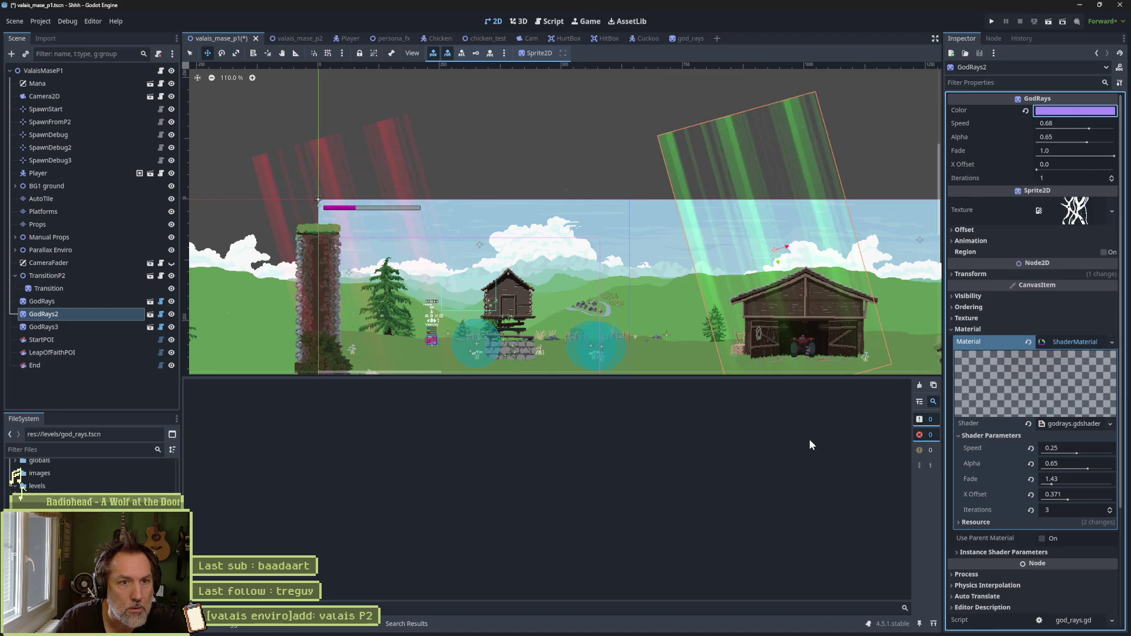
# Step: Select GodRays, expand its shader parameters, and set its Color to purple
pyautogui.click(99, 302)
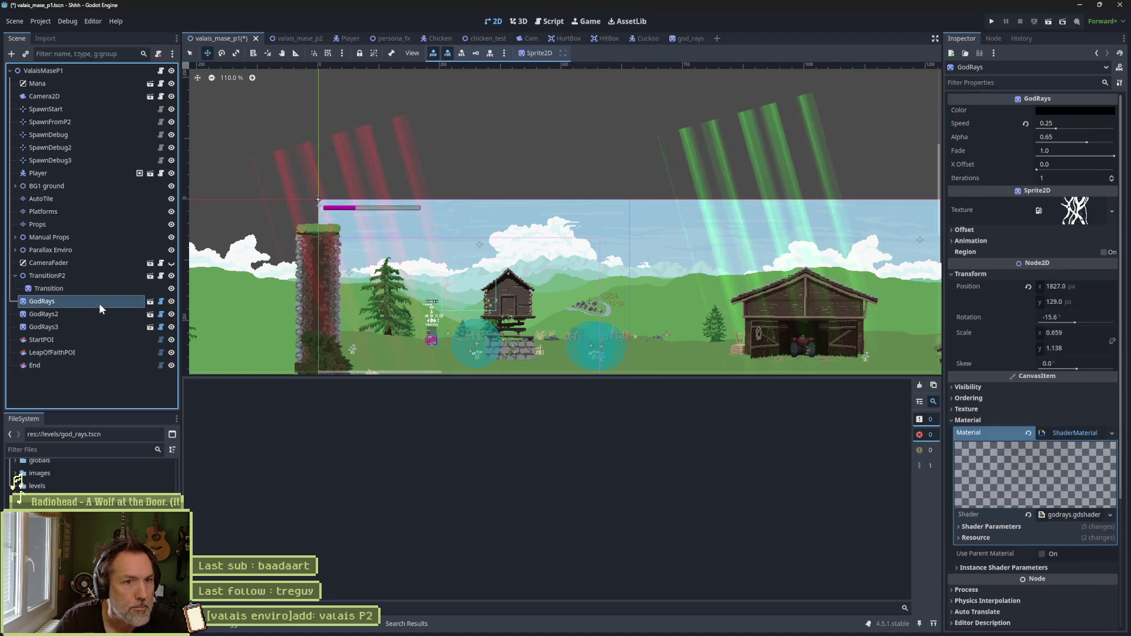
pyautogui.click(1013, 526)
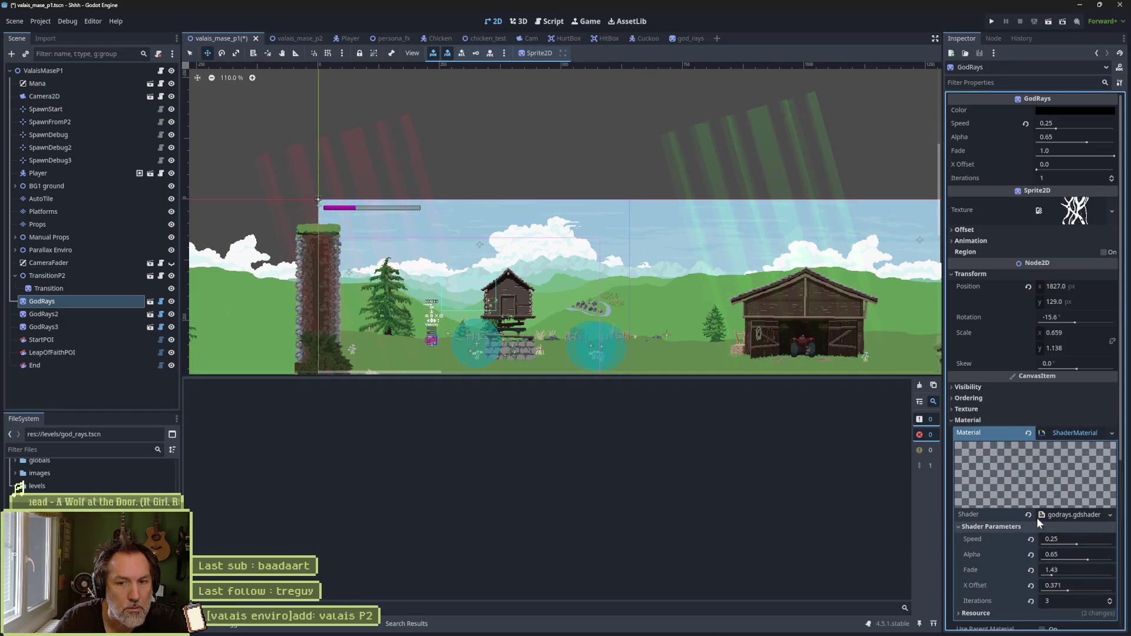
pyautogui.click(1072, 111)
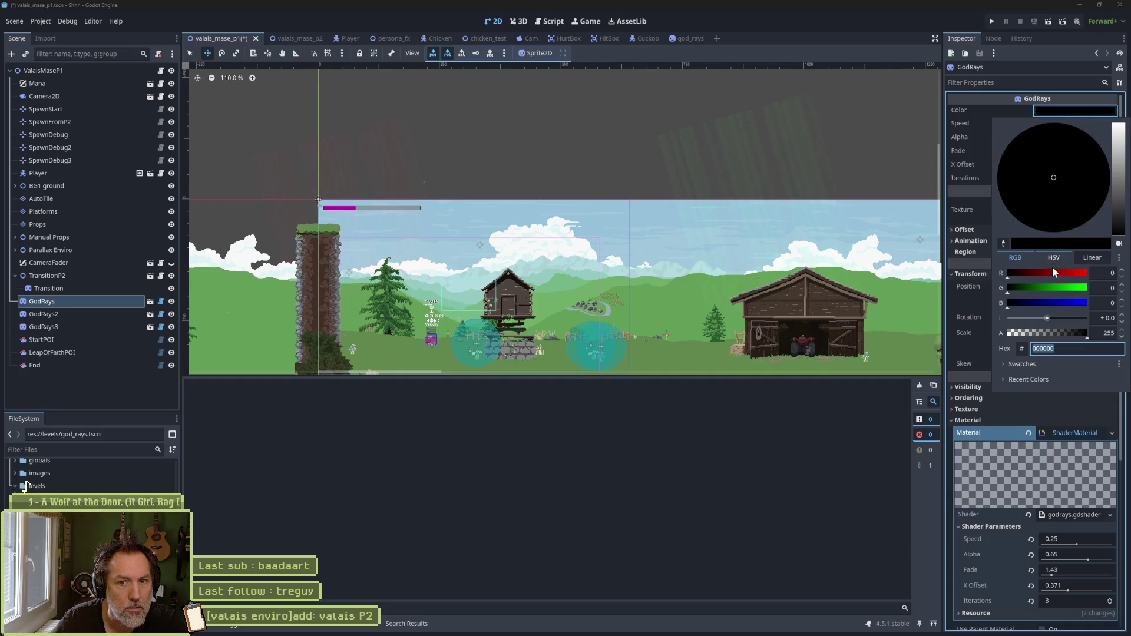
pyautogui.hotkey('ctrl', 'v')
pyautogui.moveTo(1055, 160)
pyautogui.mouseDown()
pyautogui.moveTo(1077, 168)
pyautogui.moveTo(1090, 135)
pyautogui.mouseUp()
pyautogui.click(744, 443)
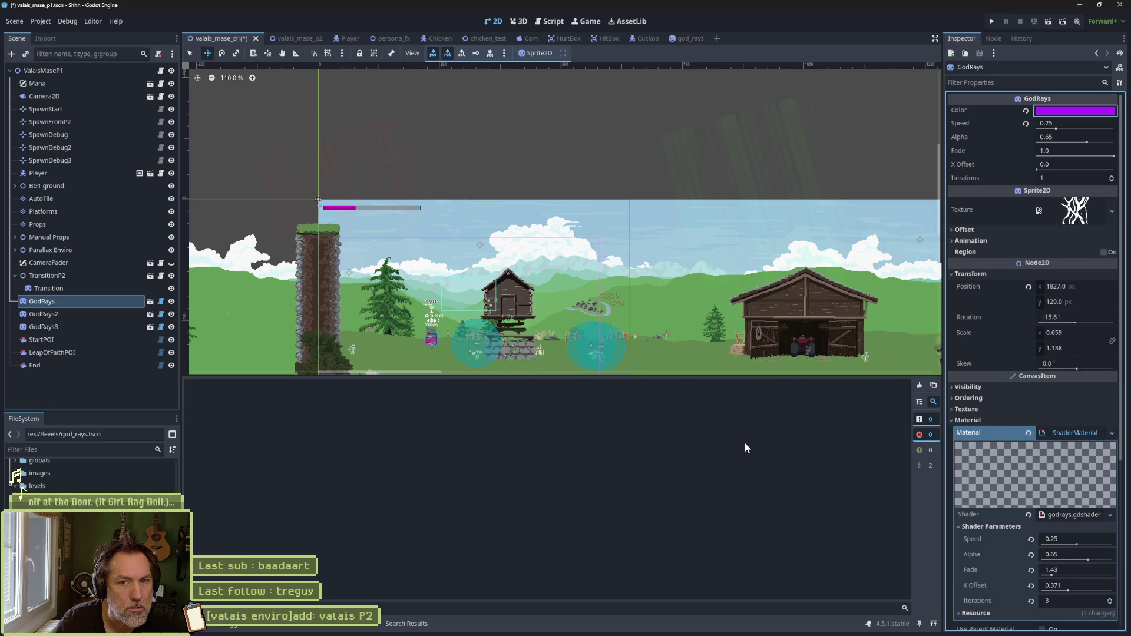
pyautogui.click(552, 23)
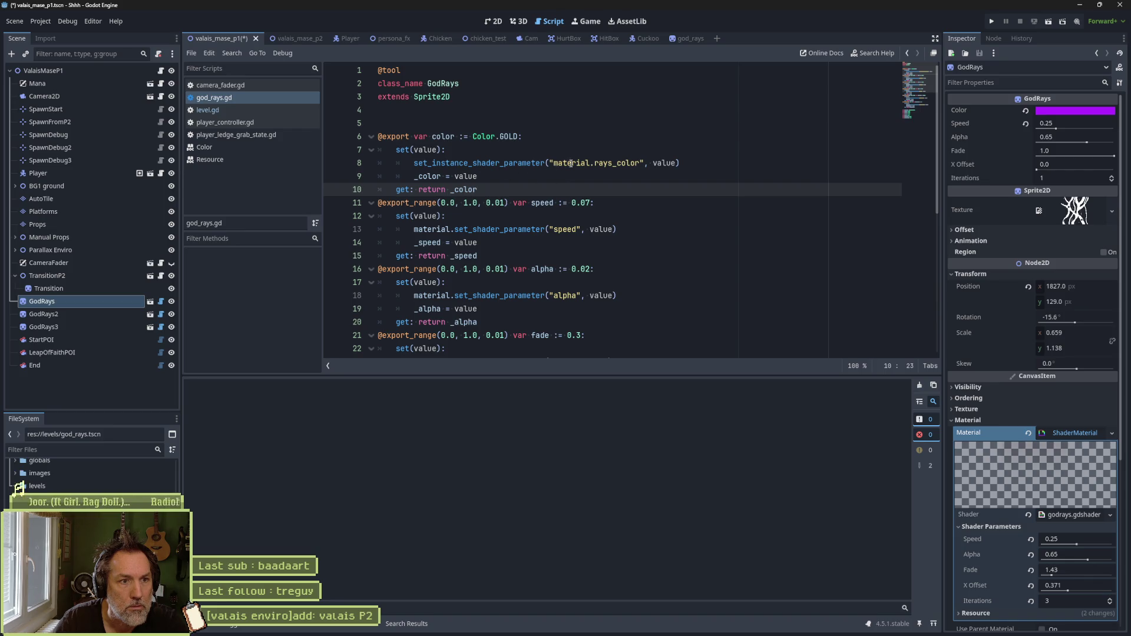
# Step: Remove the material prefix from rays_color on line 8 and save
pyautogui.doubleClick(578, 164)
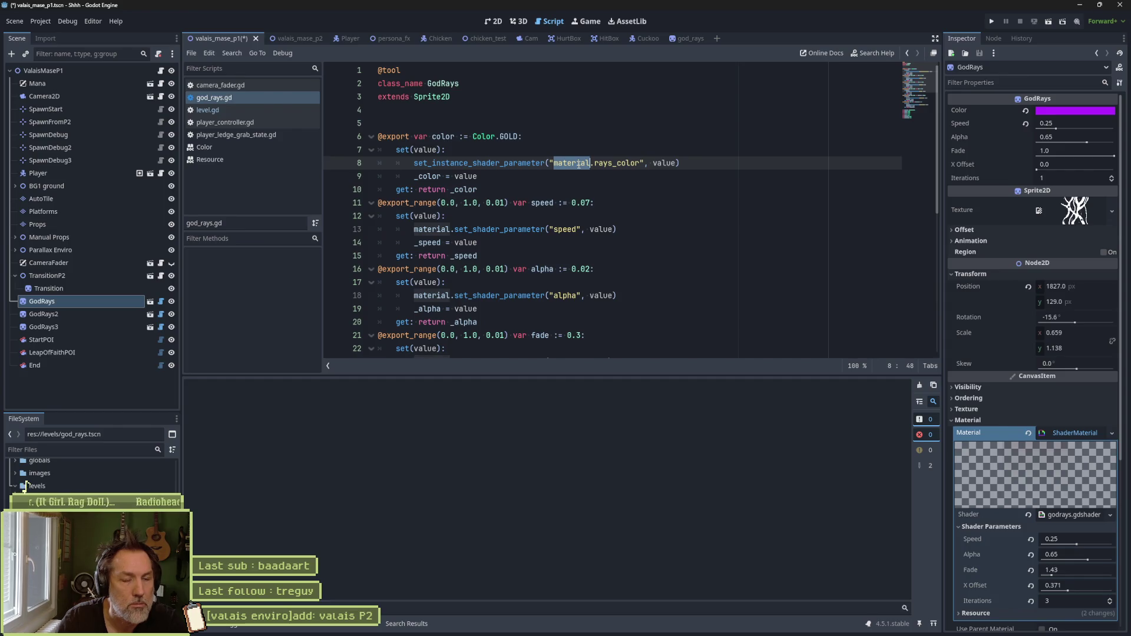
pyautogui.press('Delete')
pyautogui.press('Delete')
pyautogui.hotkey('ctrl', 's')
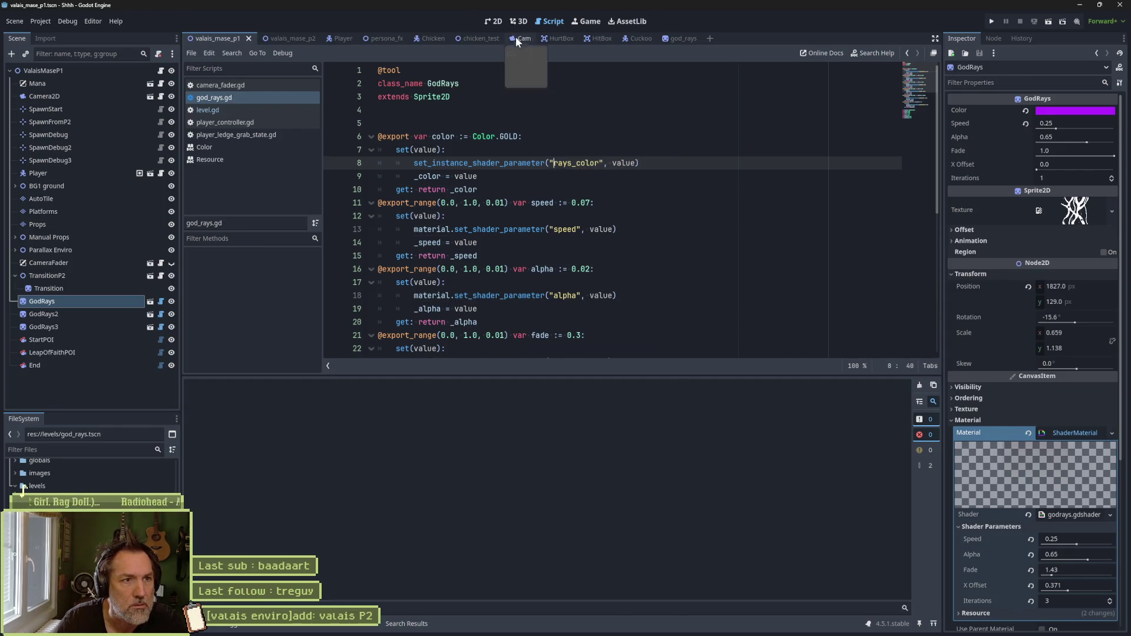
# Step: Set the GodRays sprite's Color to purple hex 7f51b4 in the 2D view
pyautogui.click(493, 21)
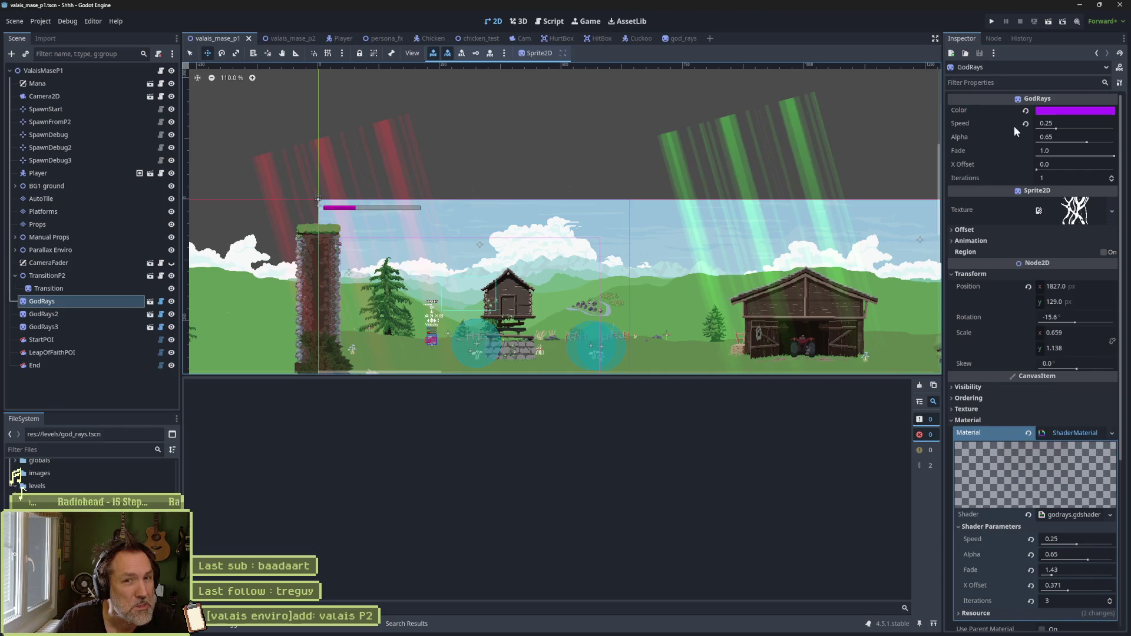
pyautogui.click(1026, 110)
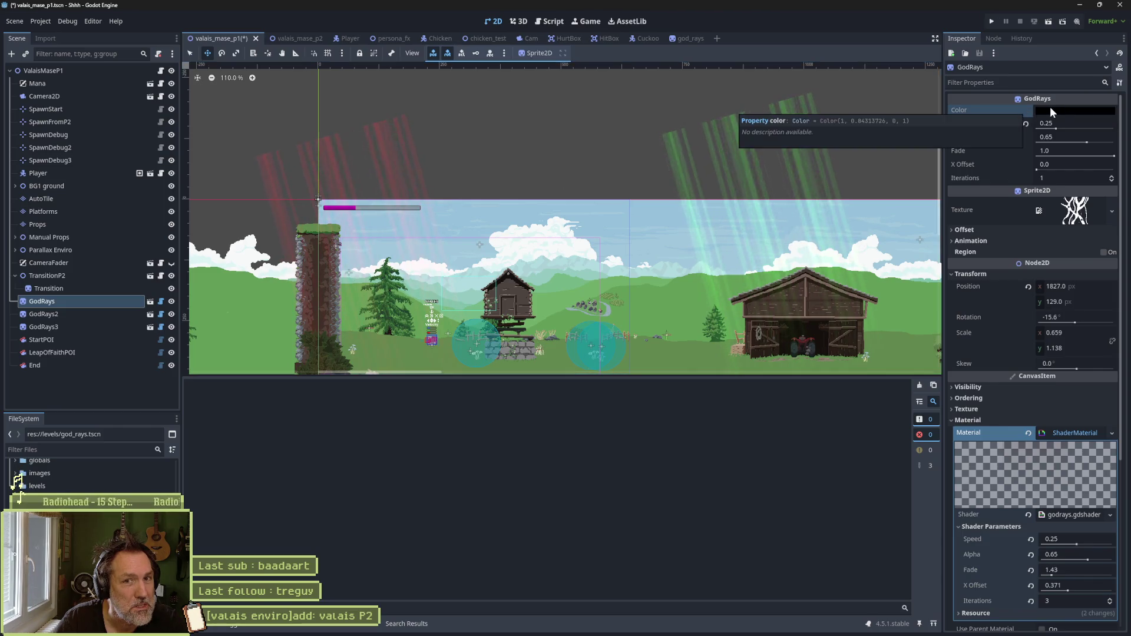
pyautogui.click(86, 314)
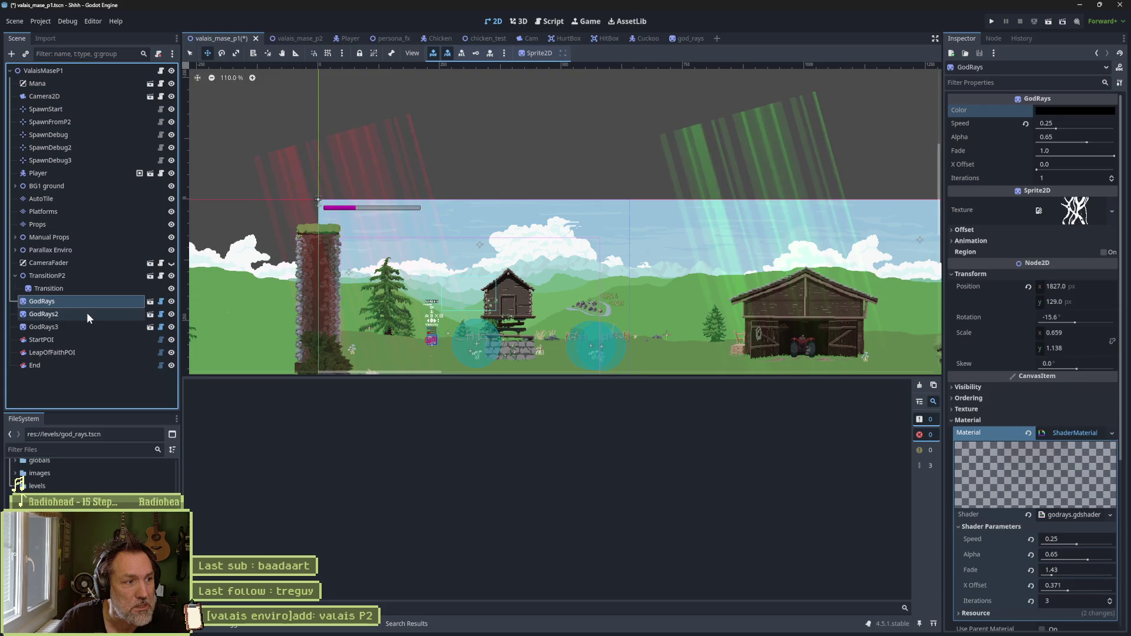
pyautogui.click(93, 302)
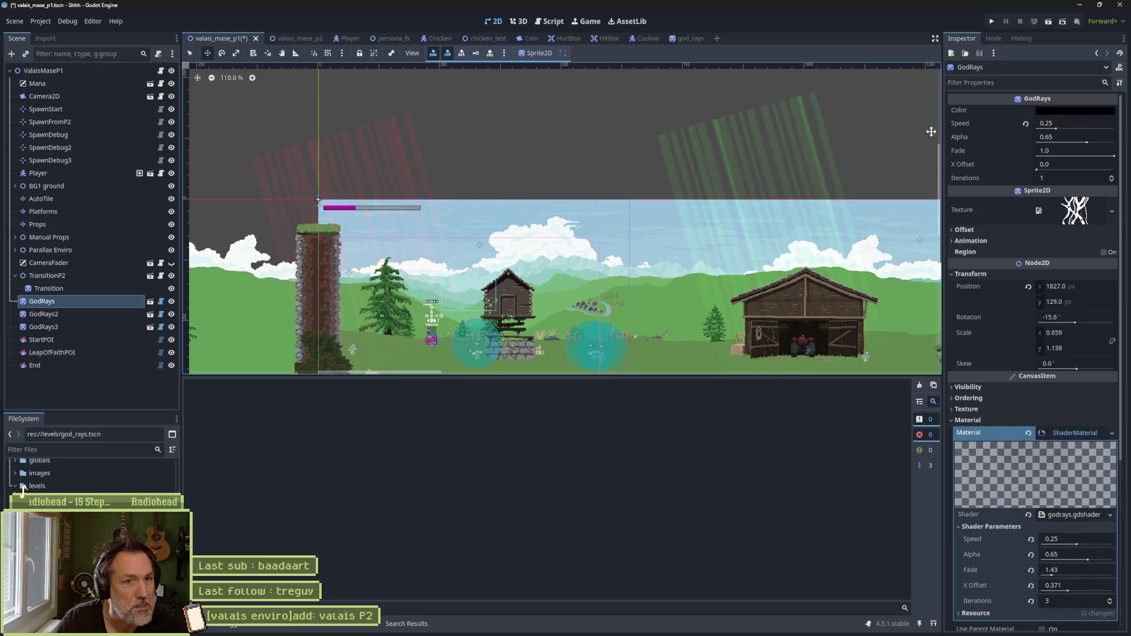
pyautogui.click(1082, 110)
pyautogui.hotkey('ctrl', 'v')
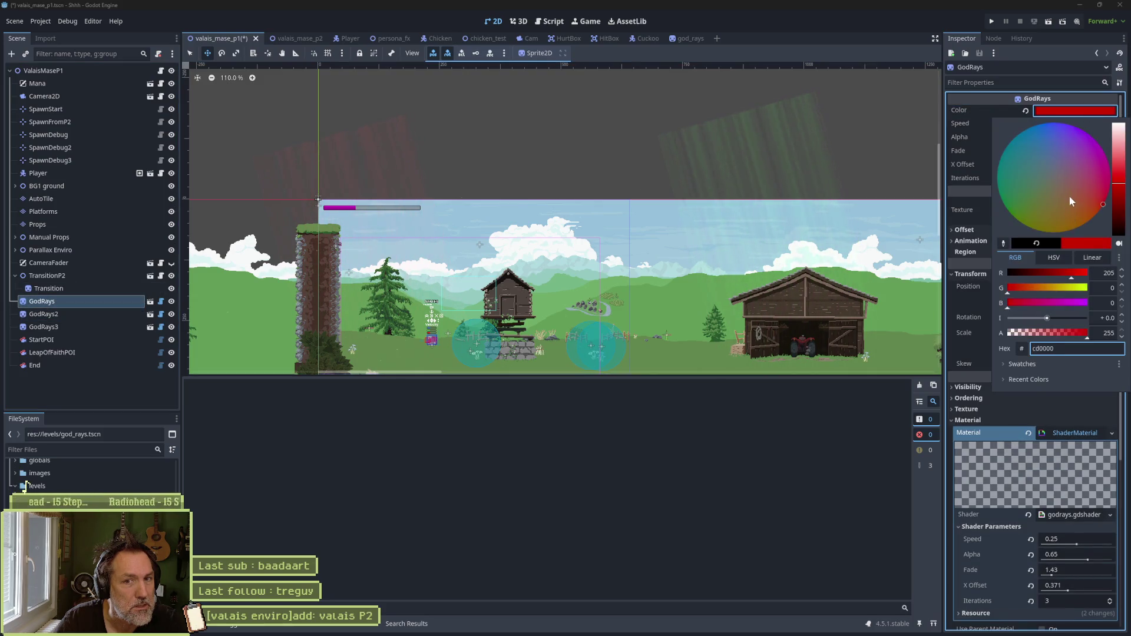
pyautogui.press('Return')
pyautogui.moveTo(1043, 156)
pyautogui.mouseDown()
pyautogui.moveTo(1051, 171)
pyautogui.moveTo(1074, 147)
pyautogui.mouseUp()
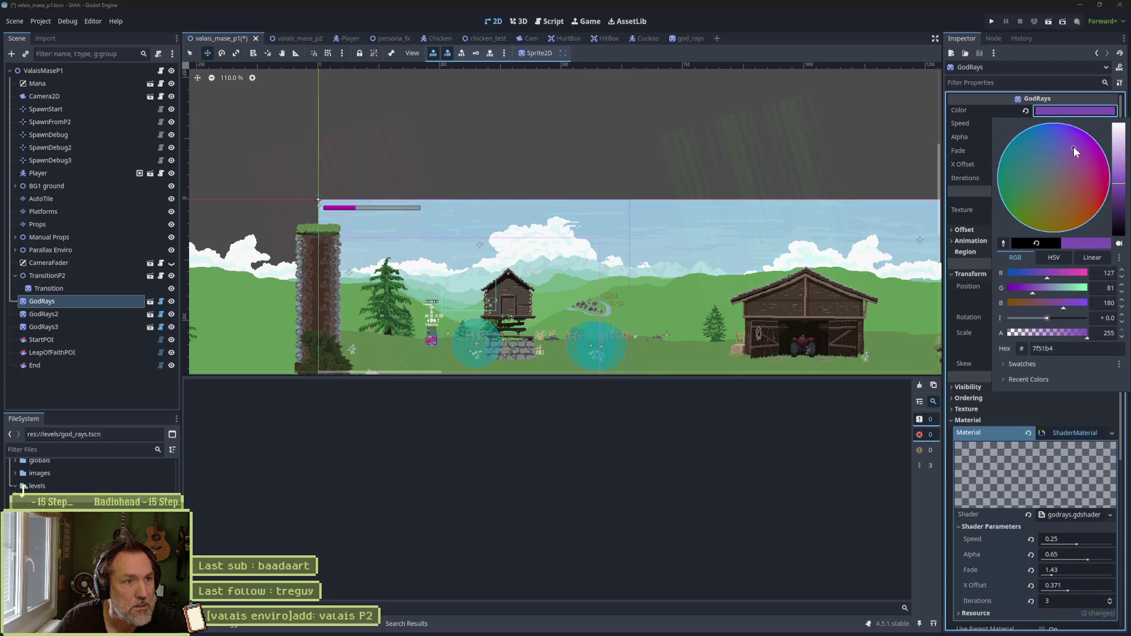
pyautogui.click(606, 318)
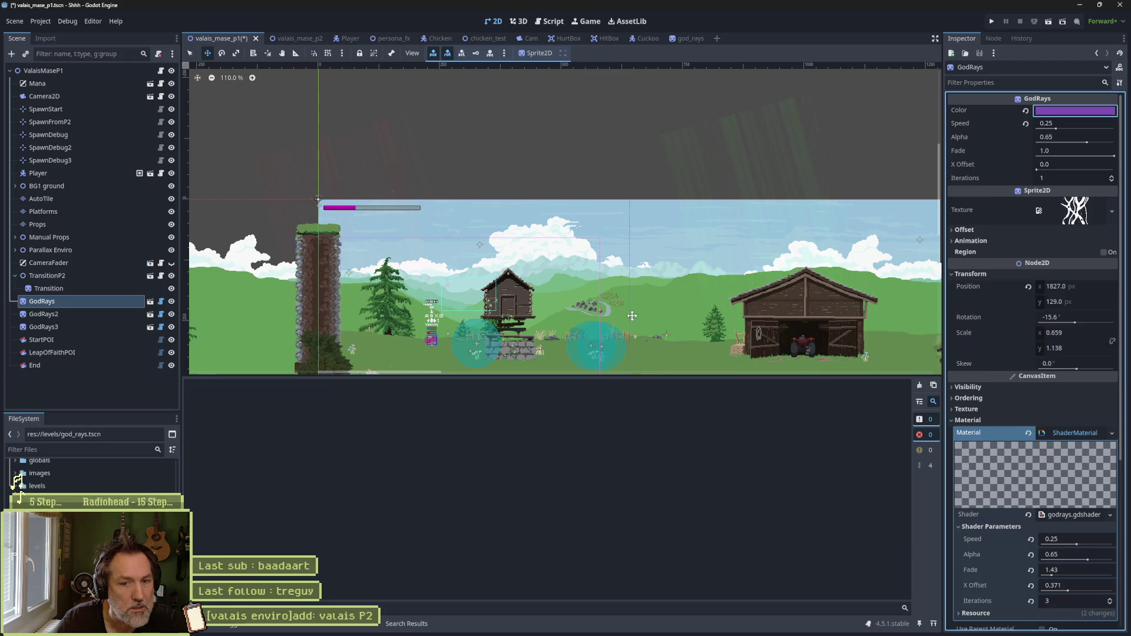
pyautogui.click(543, 20)
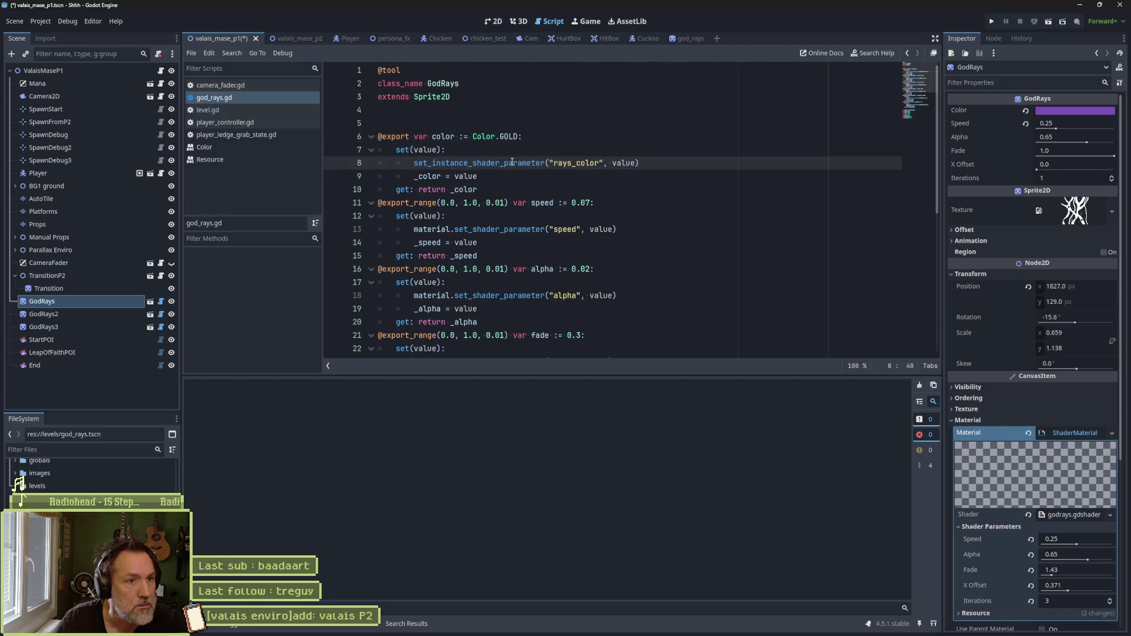
# Step: Read the set_instance_shader_parameter help, then show godrays.gdshader beneath the script
pyautogui.moveTo(509, 165)
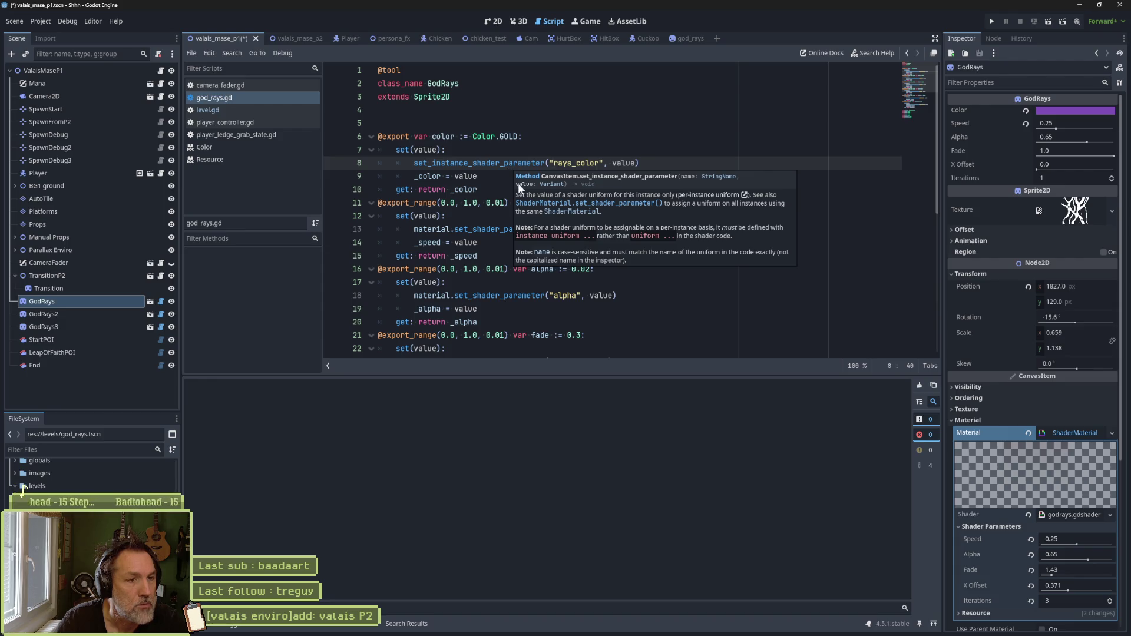
pyautogui.keyDown('ctrl'); pyautogui.click(520, 164); pyautogui.keyUp('ctrl')
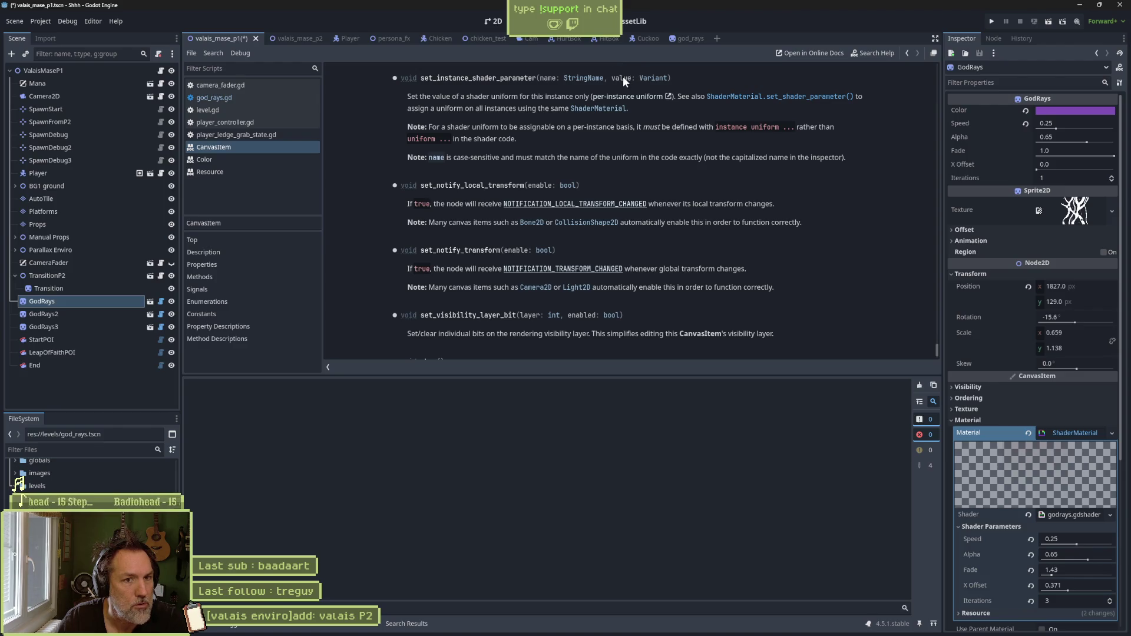
pyautogui.hotkey('ctrl', 'w')
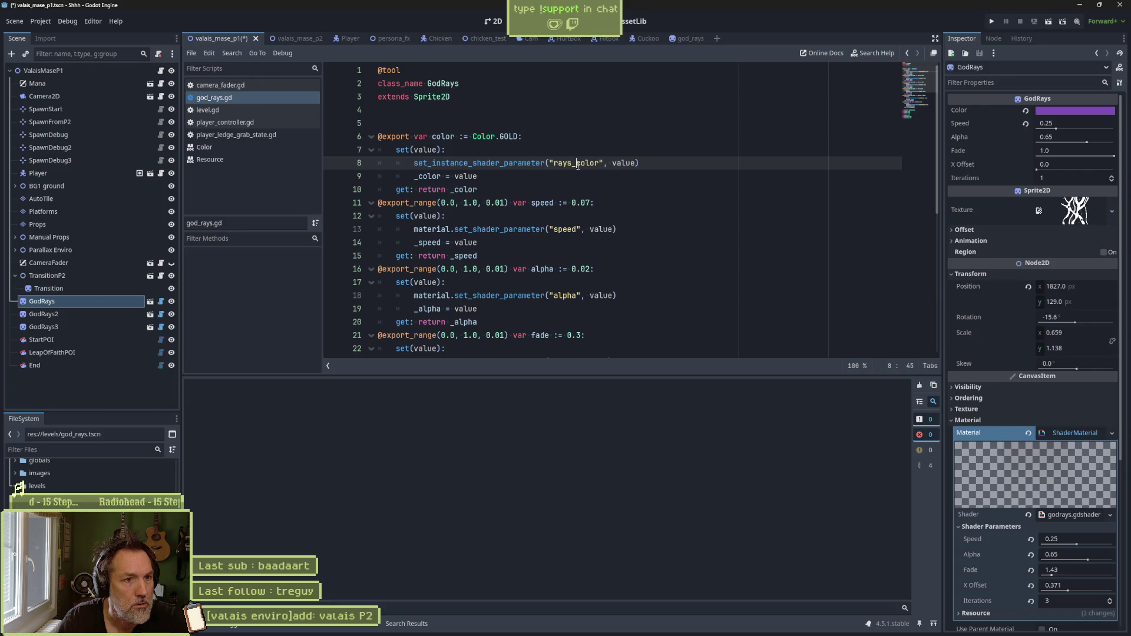
pyautogui.doubleClick(578, 164)
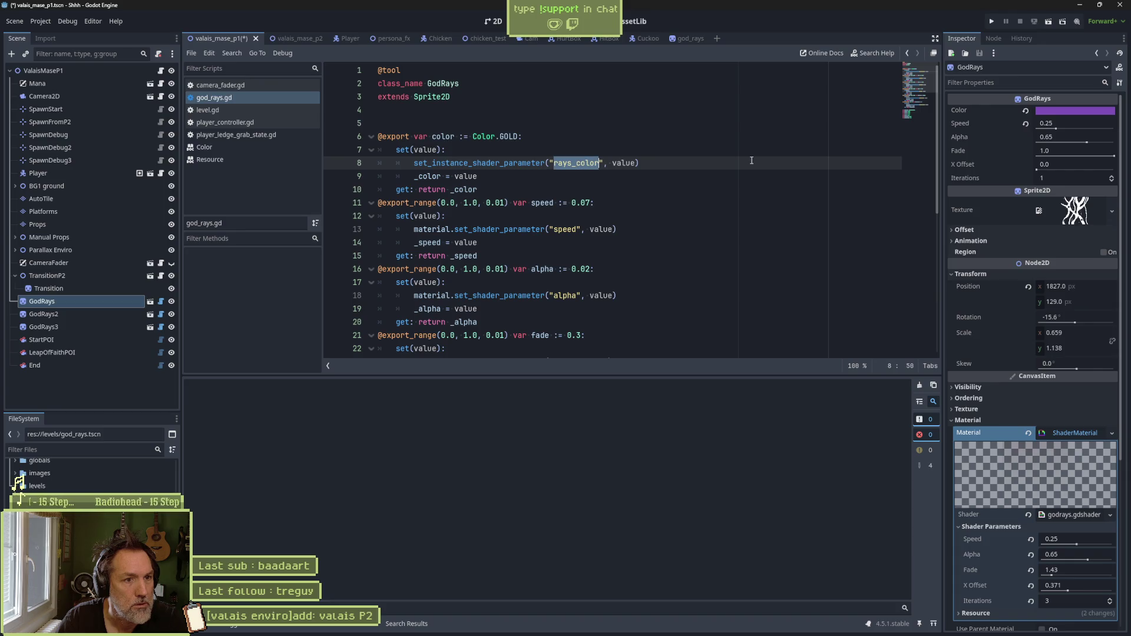
pyautogui.click(332, 629)
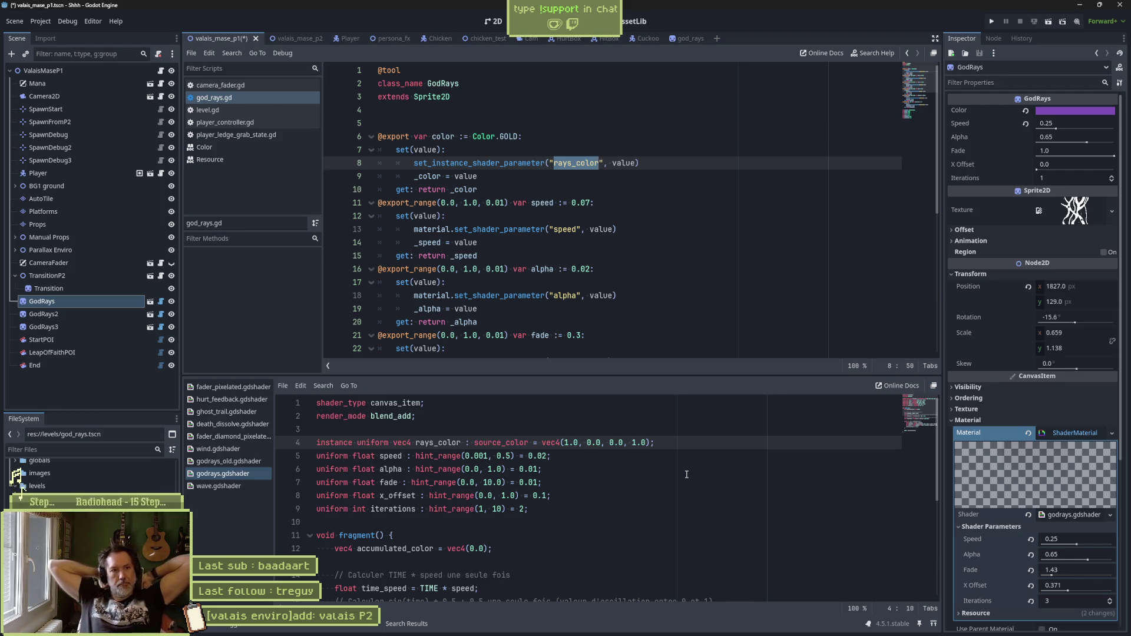
# Step: Discard the stray line in god_rays.gd, save, and rename line 8's parameter to rays_colors
pyautogui.hotkey('ctrl', 'shift', 'Return')
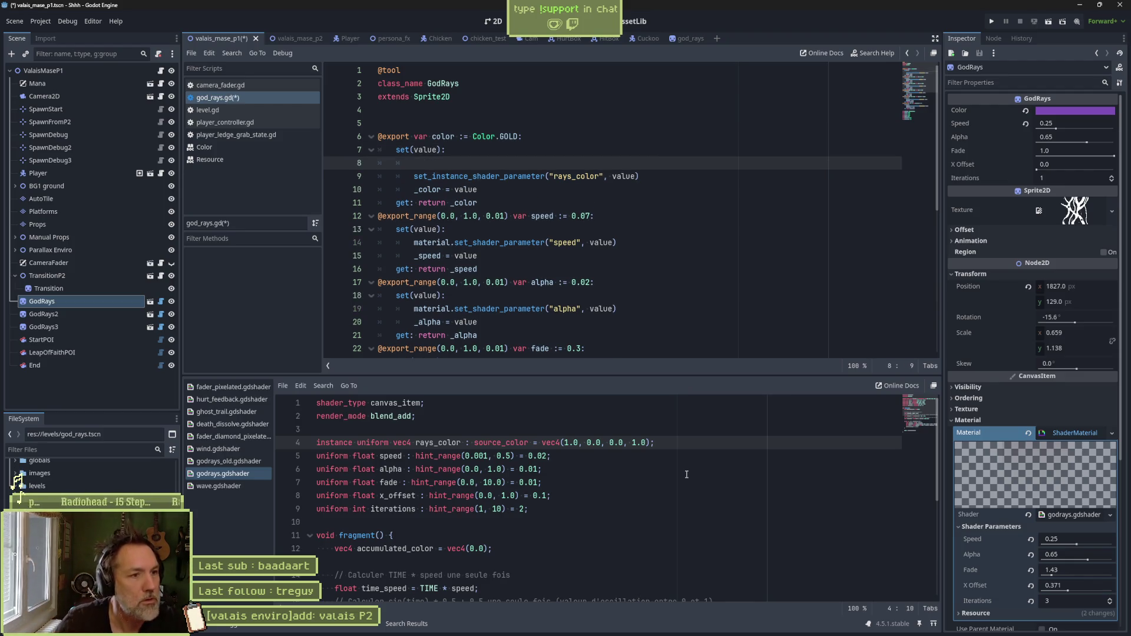
pyautogui.write('material.instan')
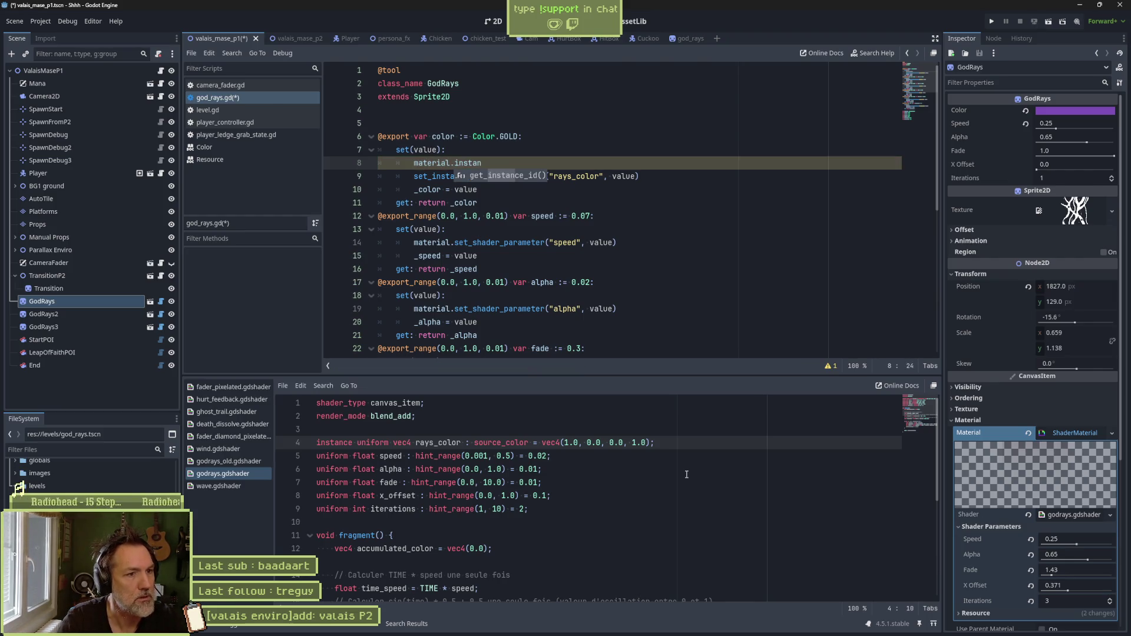
pyautogui.hotkey('ctrl', 'shift', 'k')
pyautogui.hotkey('ctrl', 's')
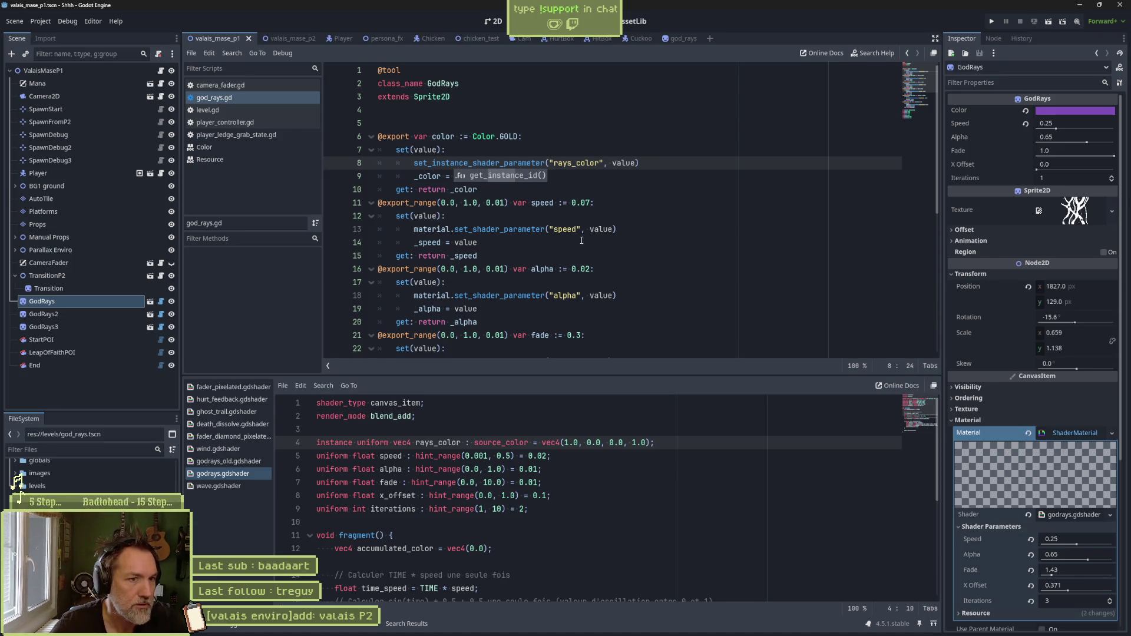
pyautogui.click(605, 163)
pyautogui.write('s')
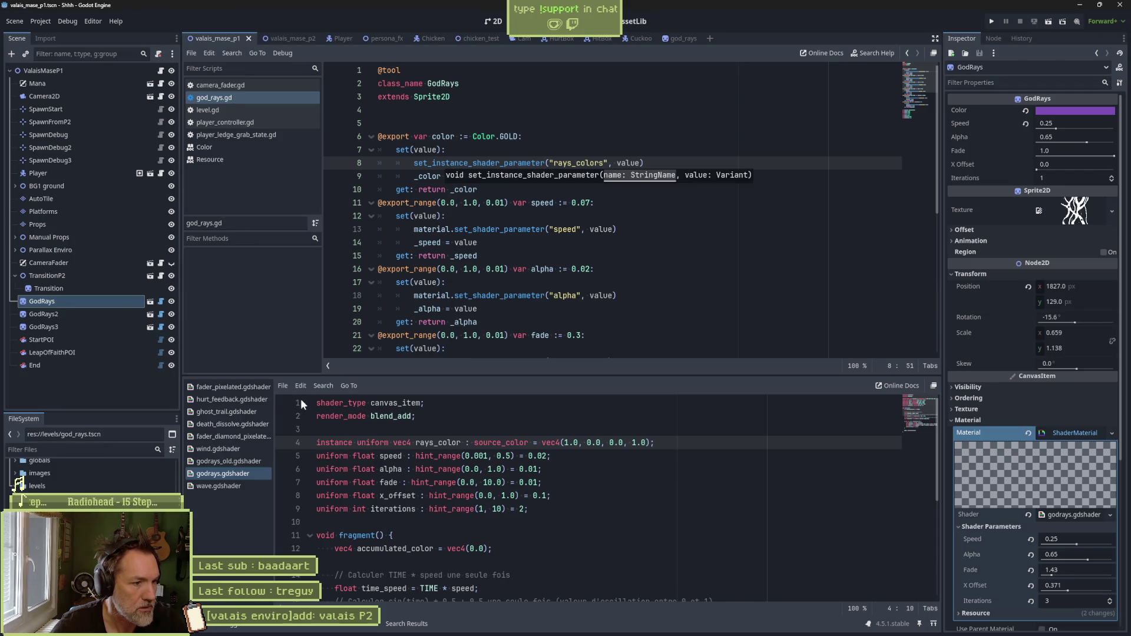
# Step: Hide the shader code and give the GodRays rays a brownish colour
pyautogui.click(205, 627)
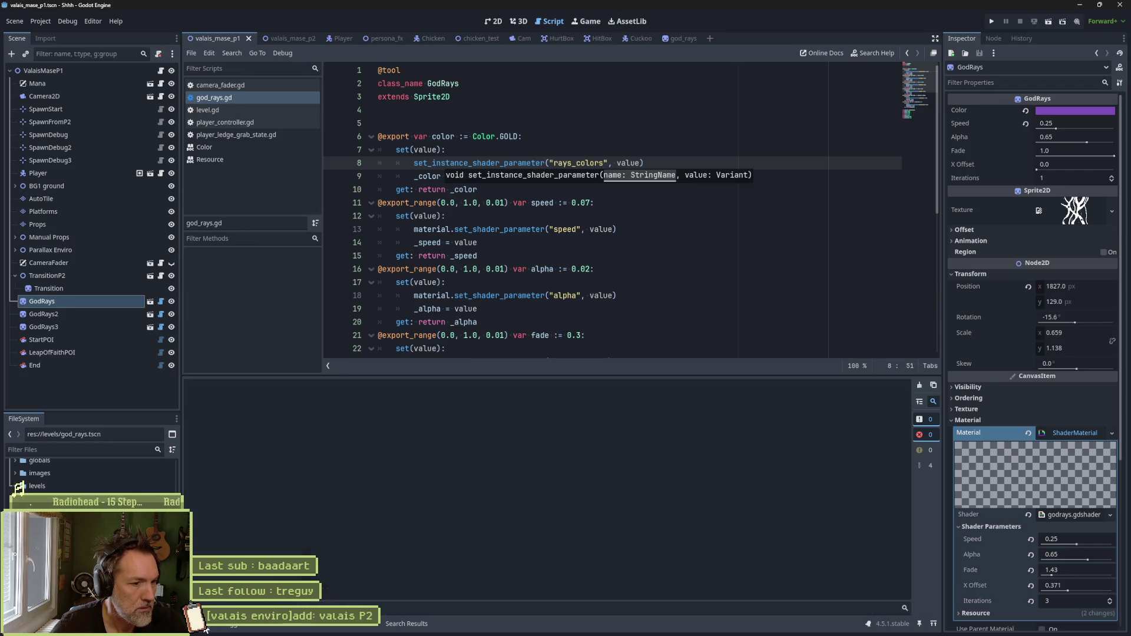
pyautogui.click(493, 22)
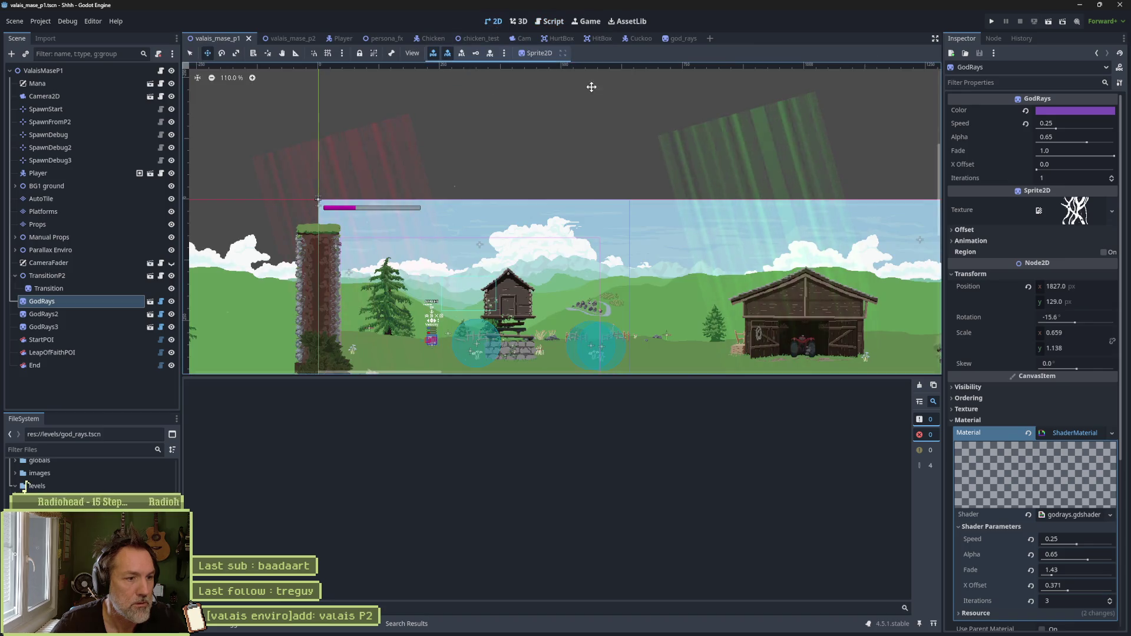
pyautogui.click(1064, 111)
pyautogui.moveTo(1068, 165)
pyautogui.mouseDown()
pyautogui.moveTo(1055, 182)
pyautogui.moveTo(1071, 192)
pyautogui.mouseUp()
pyautogui.click(865, 445)
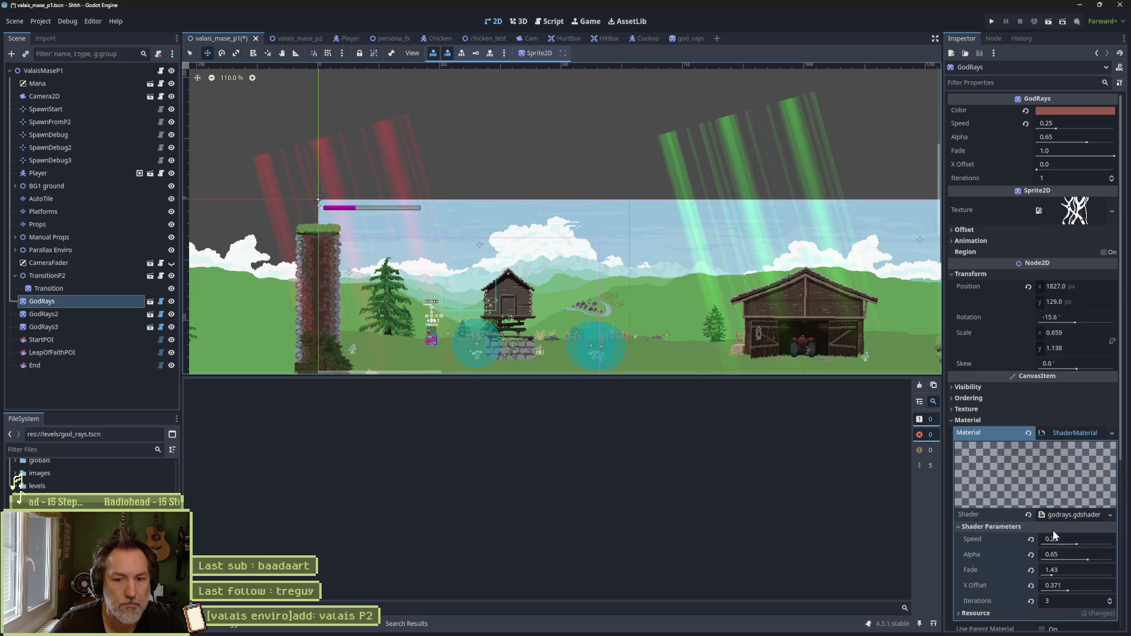
# Step: Lower the shader Speed to 0.06, undoing an accidental Fade change
pyautogui.click(1076, 544)
pyautogui.moveTo(1077, 549); pyautogui.dragTo(1057, 567)
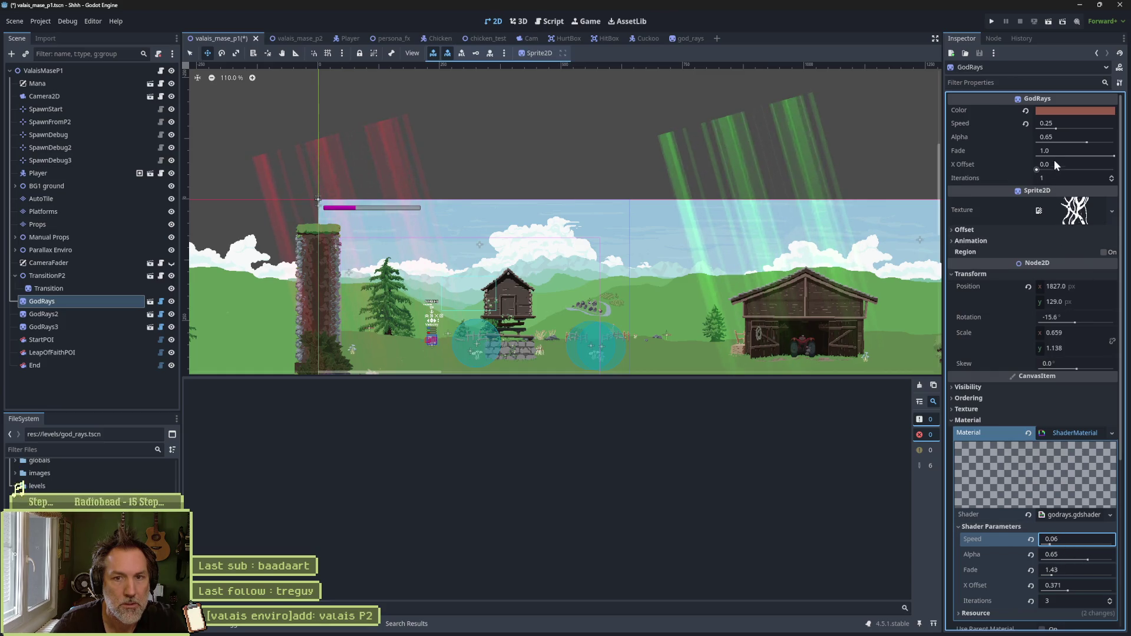
pyautogui.moveTo(1094, 154); pyautogui.dragTo(1048, 154)
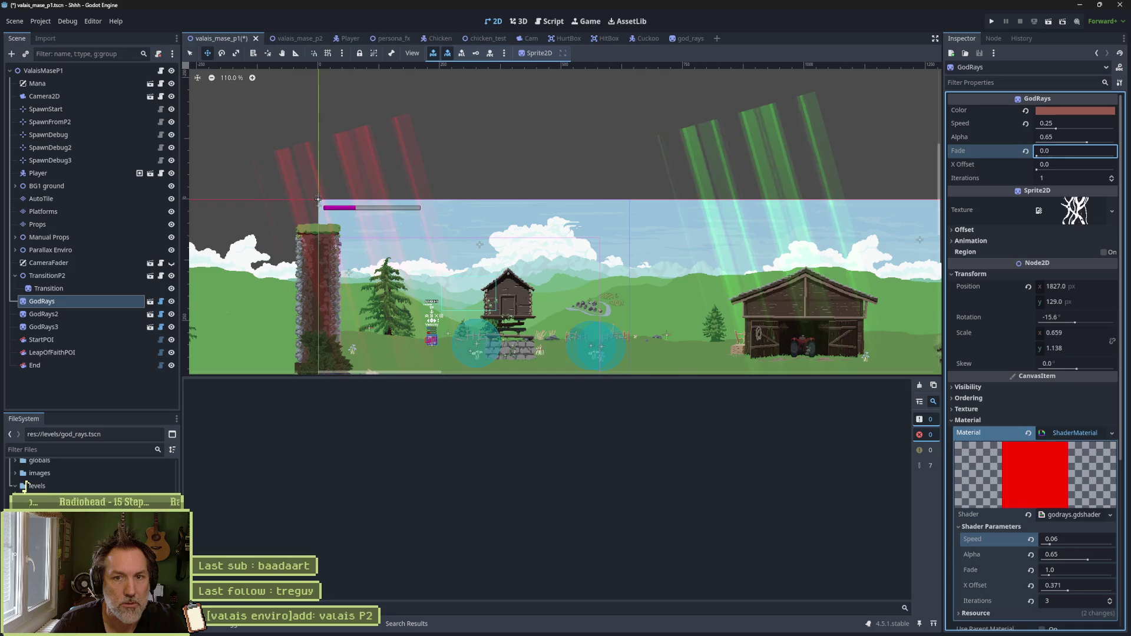
pyautogui.hotkey('ctrl', 'z')
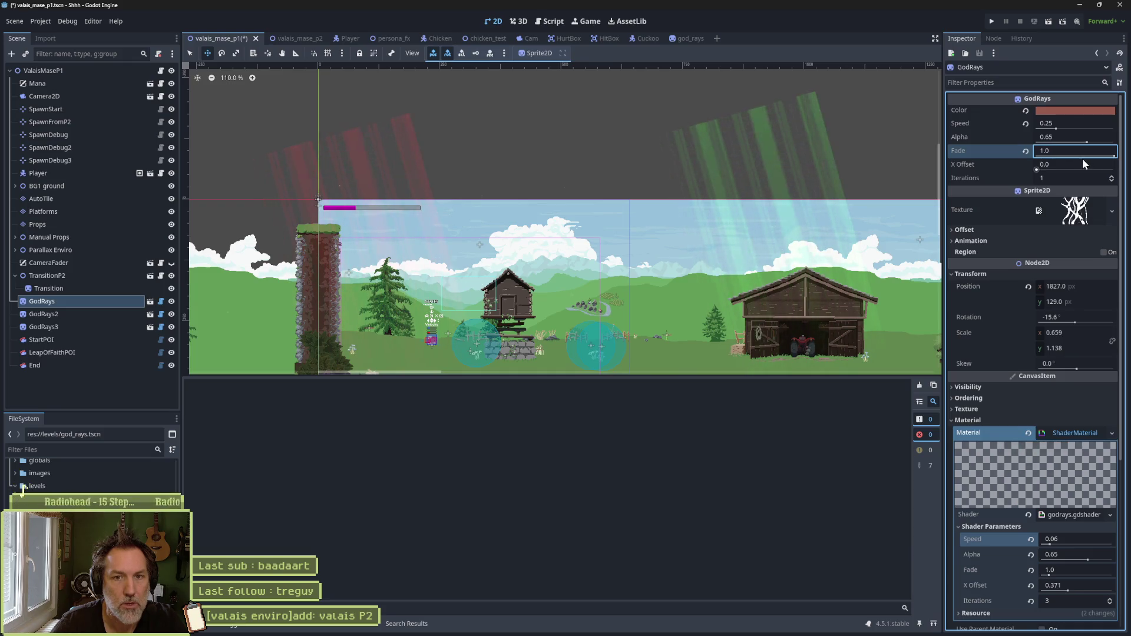
# Step: Set the GodRays Fade to 0.43 and return to the 2D view
pyautogui.click(550, 21)
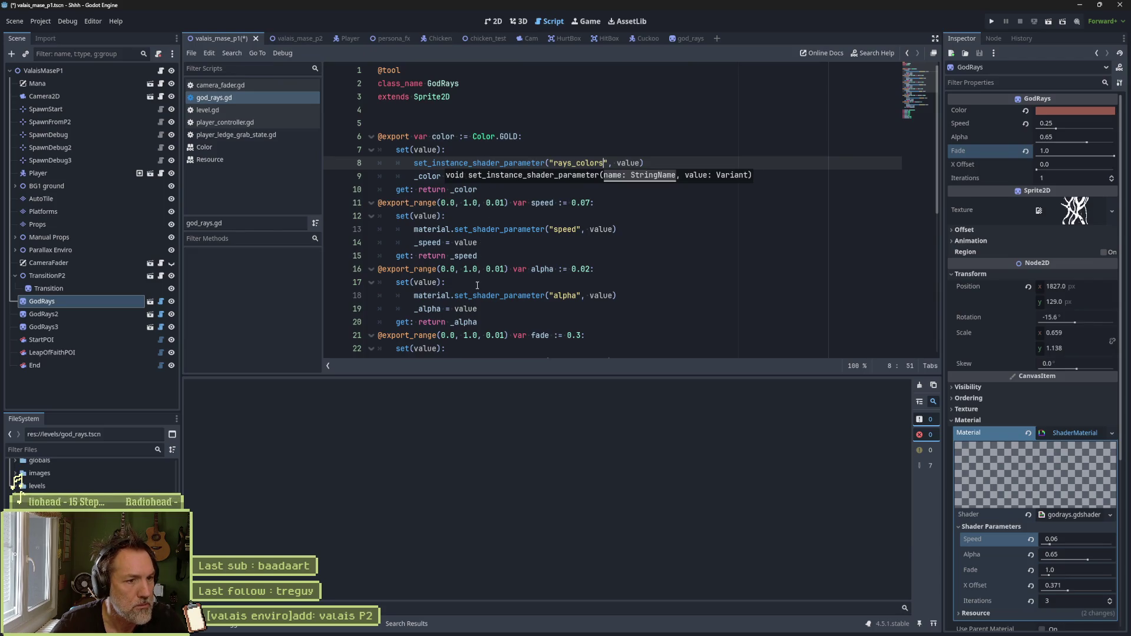
pyautogui.scroll(-1, 516, 307)
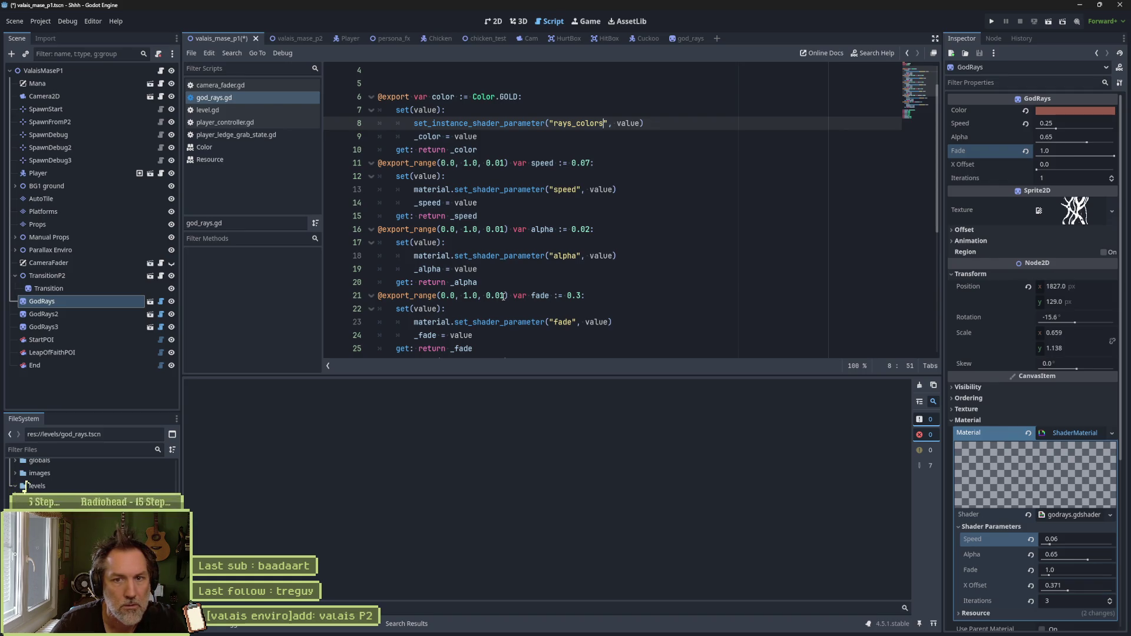
pyautogui.click(1114, 156)
pyautogui.moveTo(1106, 158); pyautogui.dragTo(1078, 160)
pyautogui.click(494, 21)
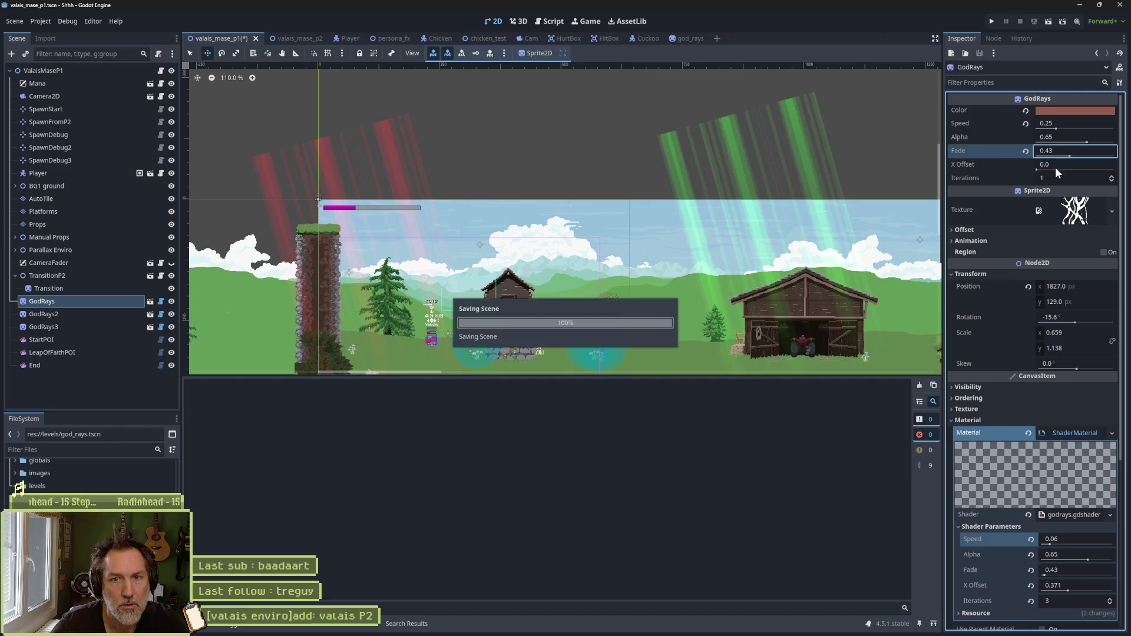
# Step: Set GodRays X Offset to 0.26 and lighten its Color to light pink
pyautogui.moveTo(1055, 167); pyautogui.dragTo(1056, 170)
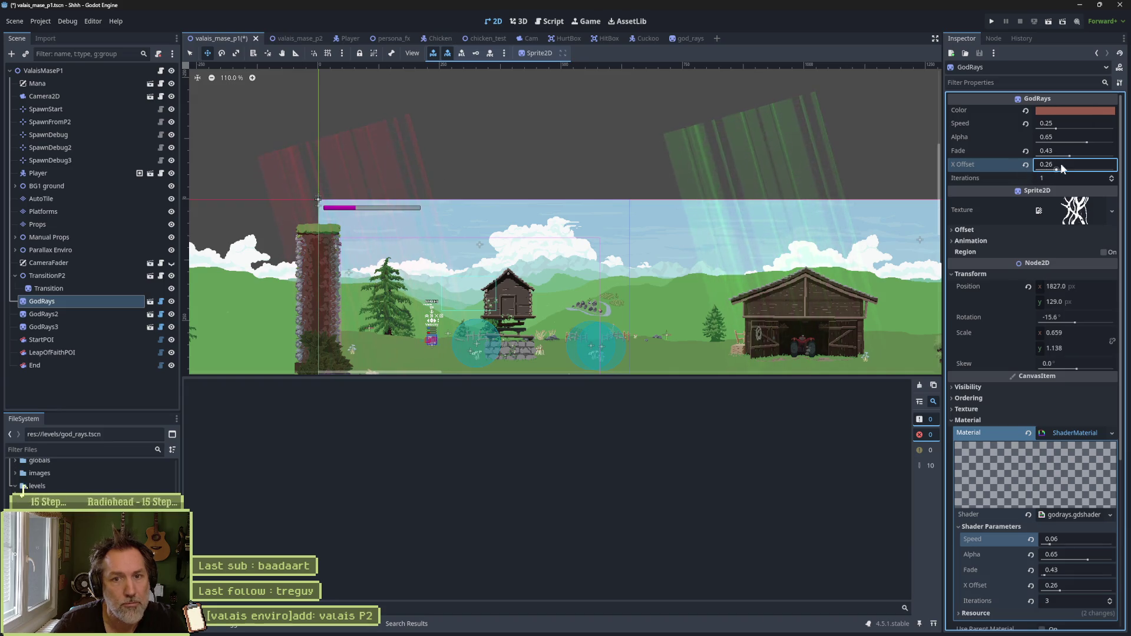
pyautogui.click(1053, 112)
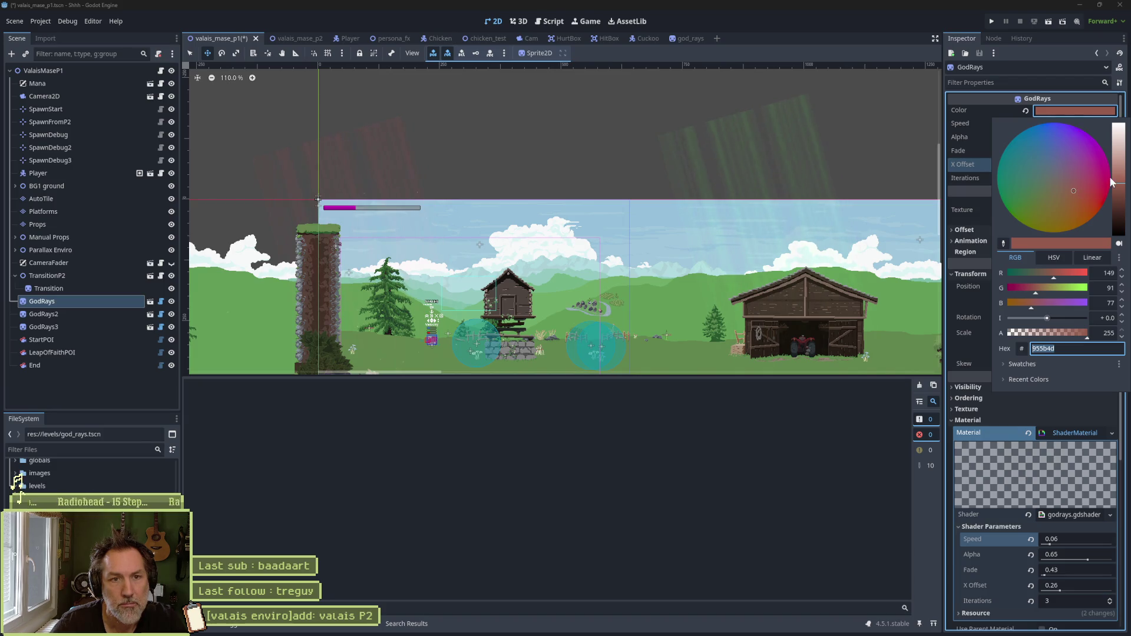
pyautogui.moveTo(1111, 182)
pyautogui.mouseDown()
pyautogui.moveTo(1119, 150)
pyautogui.moveTo(1124, 164)
pyautogui.mouseUp()
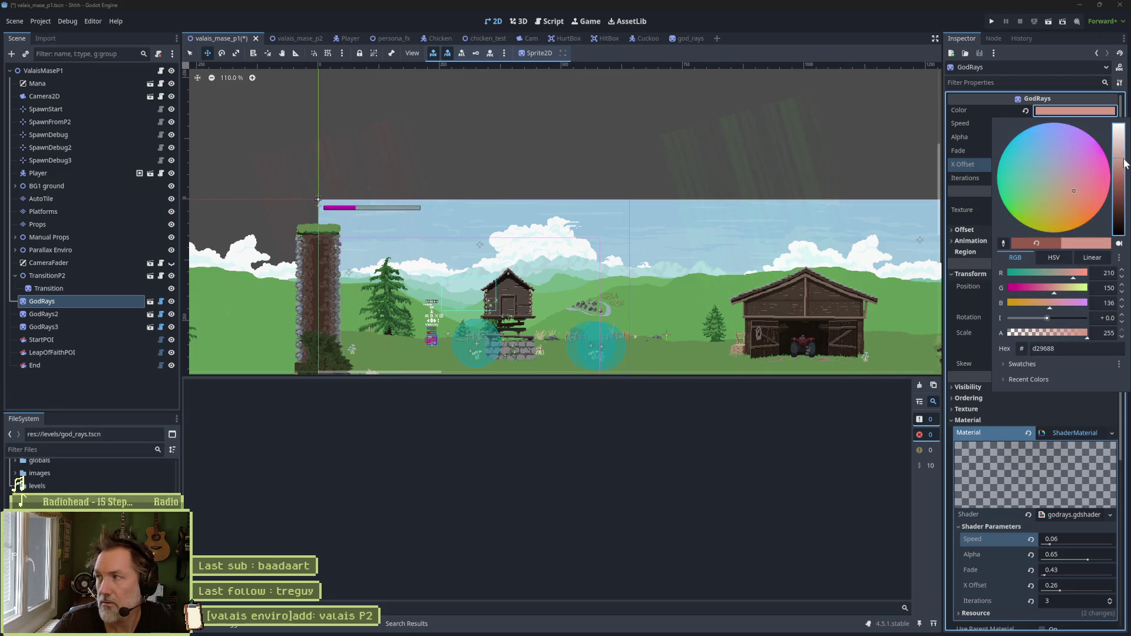
pyautogui.click(698, 462)
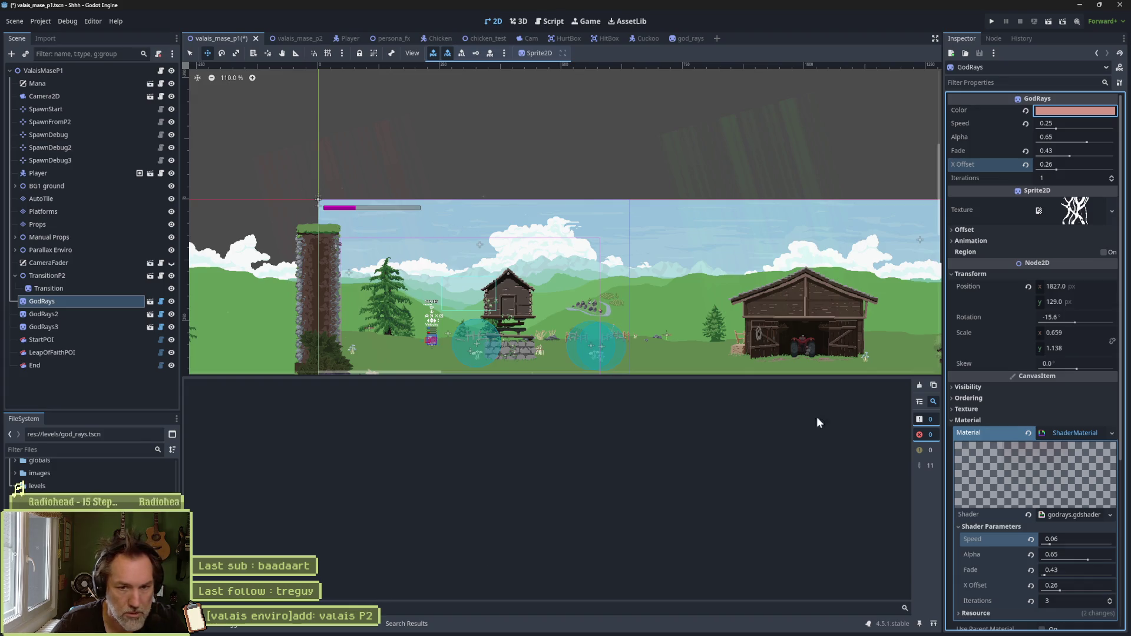
# Step: Fine-tune the rays colour to salmon-pink, show editor messages, then clear the Output log
pyautogui.click(931, 467)
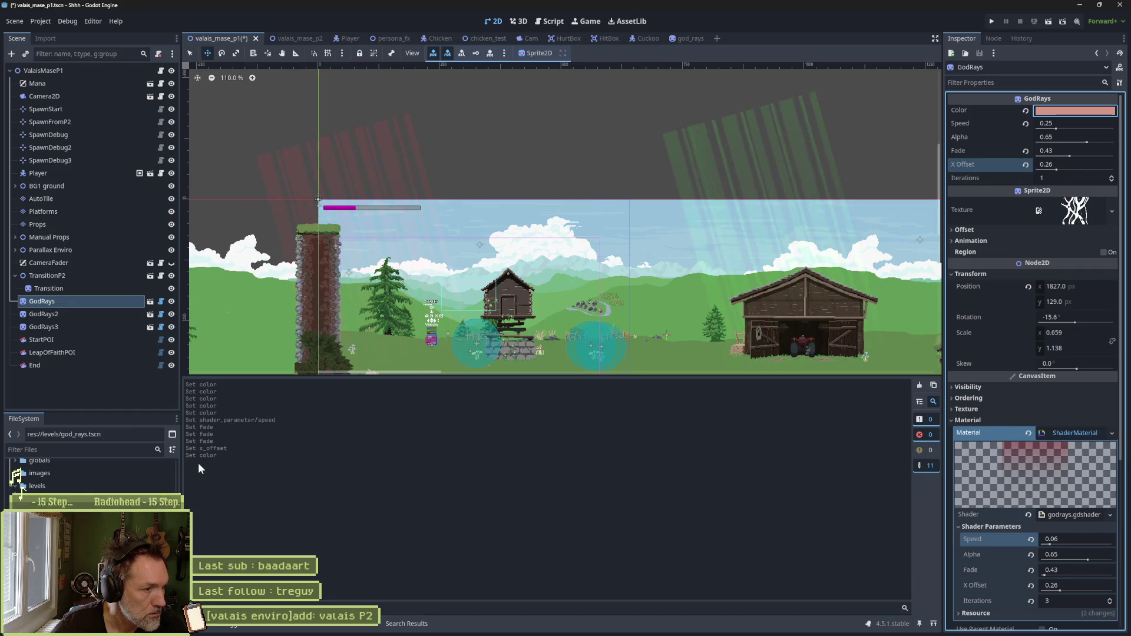
pyautogui.click(1079, 112)
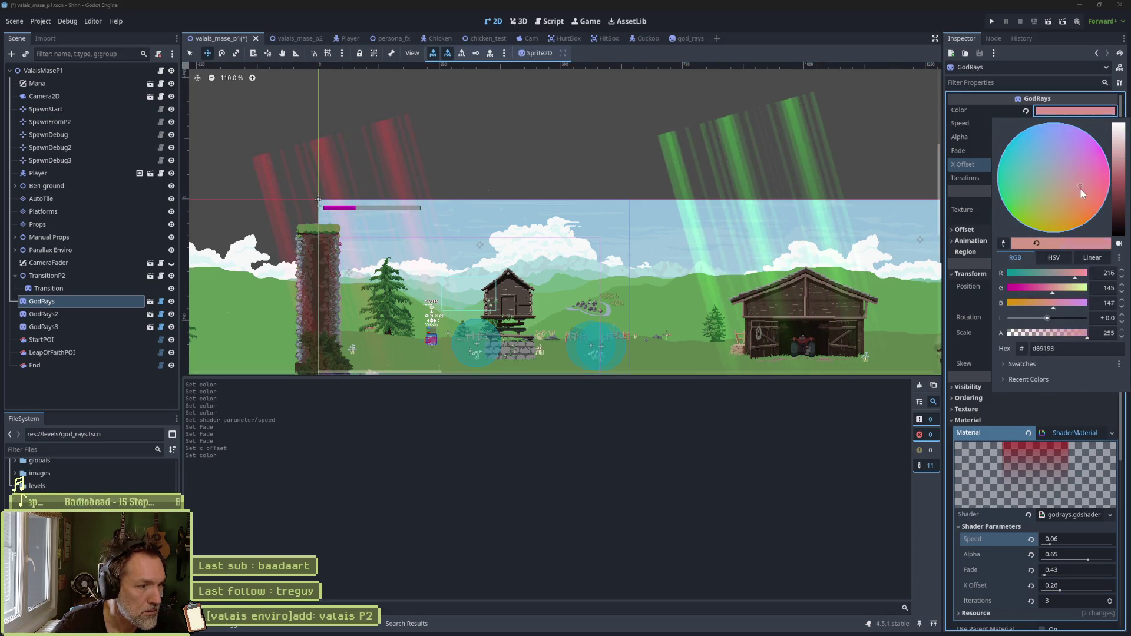
pyautogui.moveTo(1080, 189); pyautogui.dragTo(1075, 185)
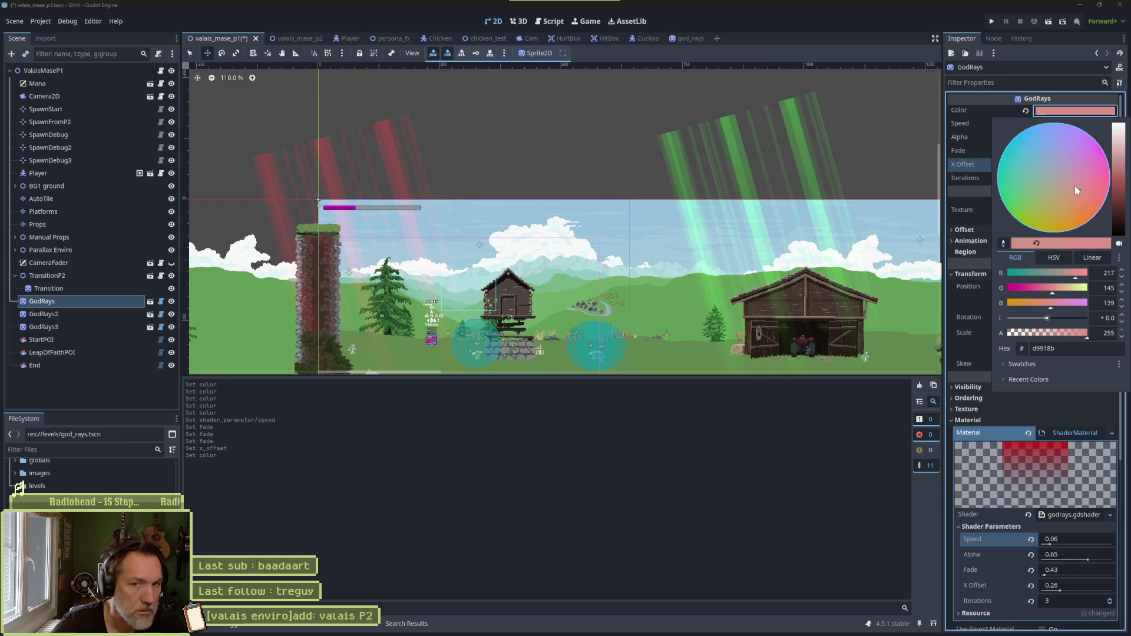
pyautogui.click(708, 521)
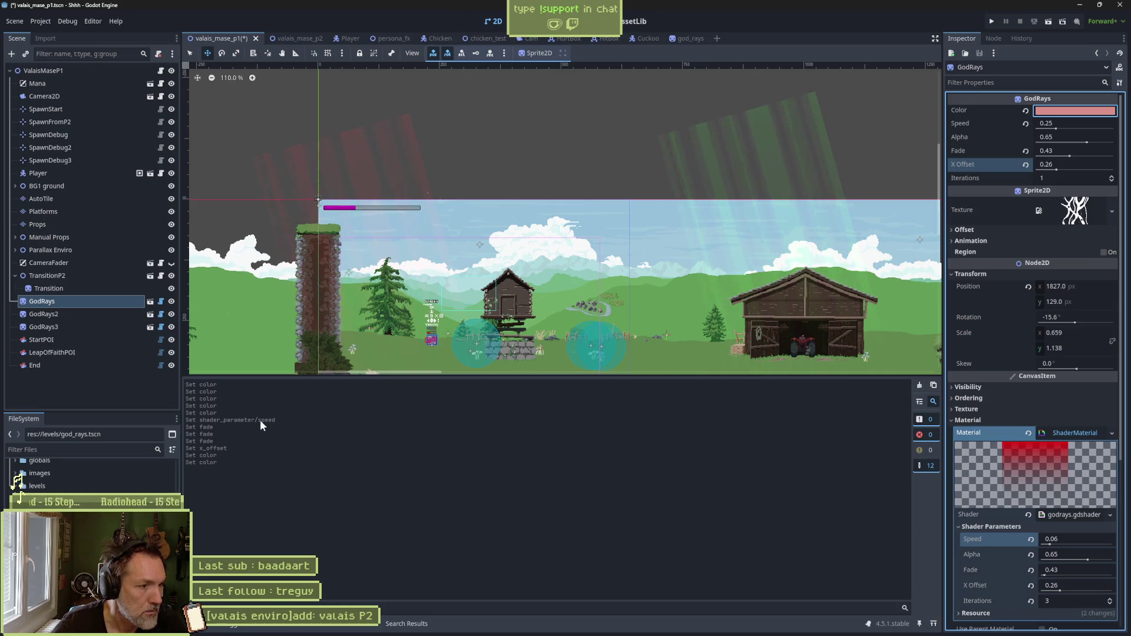
pyautogui.click(919, 386)
pyautogui.click(541, 23)
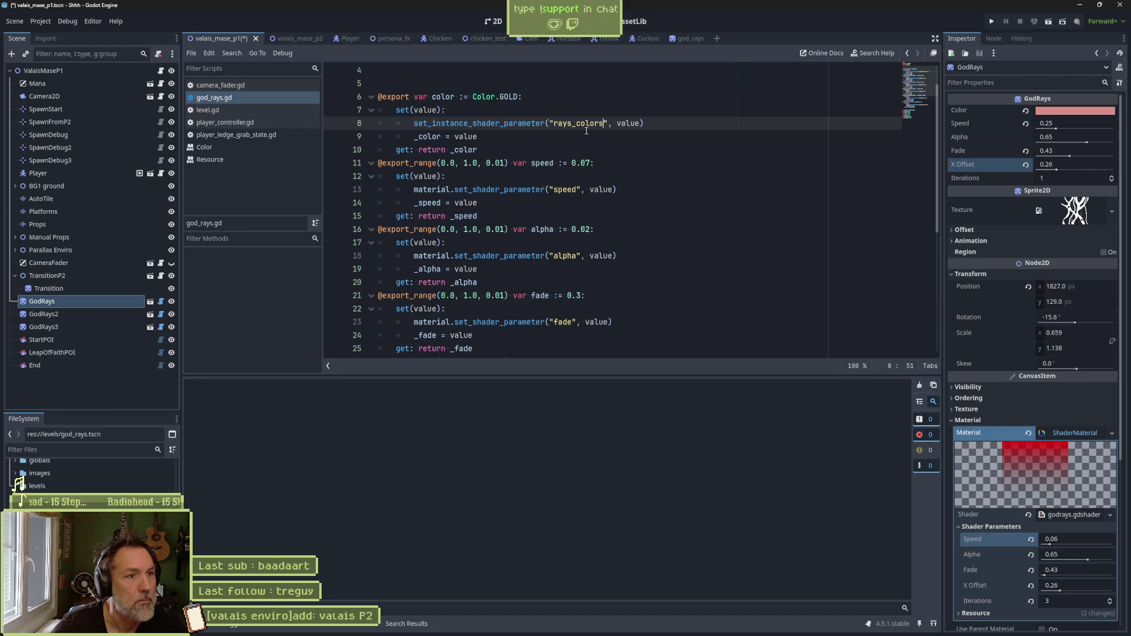
# Step: Save the scene and add print_debug(value) above the set_instance_shader_parameter call
pyautogui.hotkey('ctrl', 's')
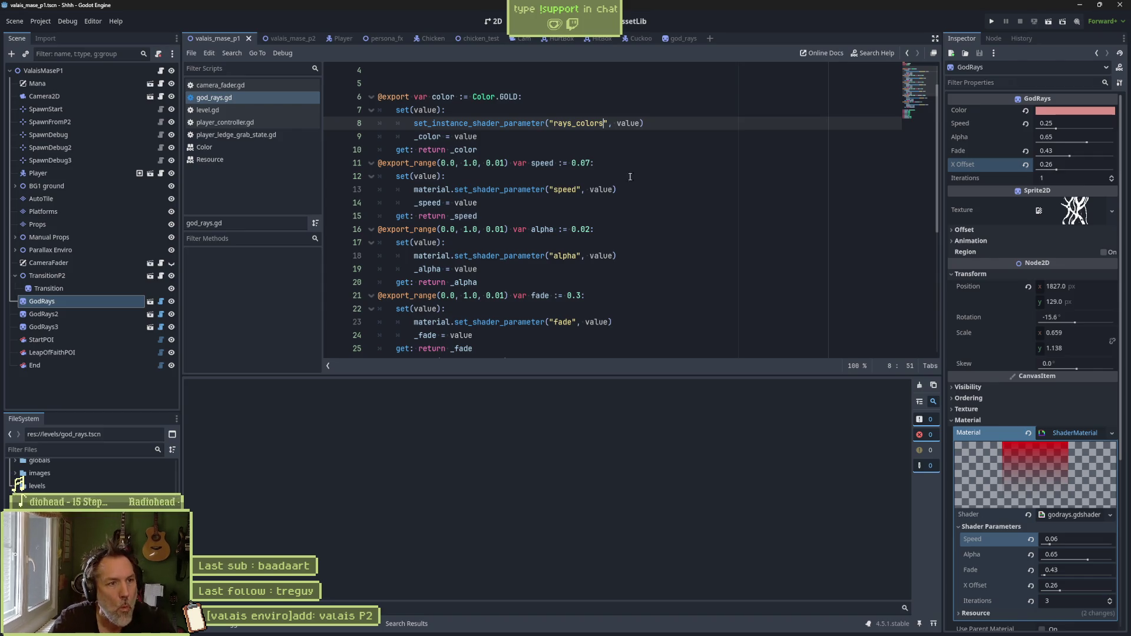
pyautogui.click(653, 123)
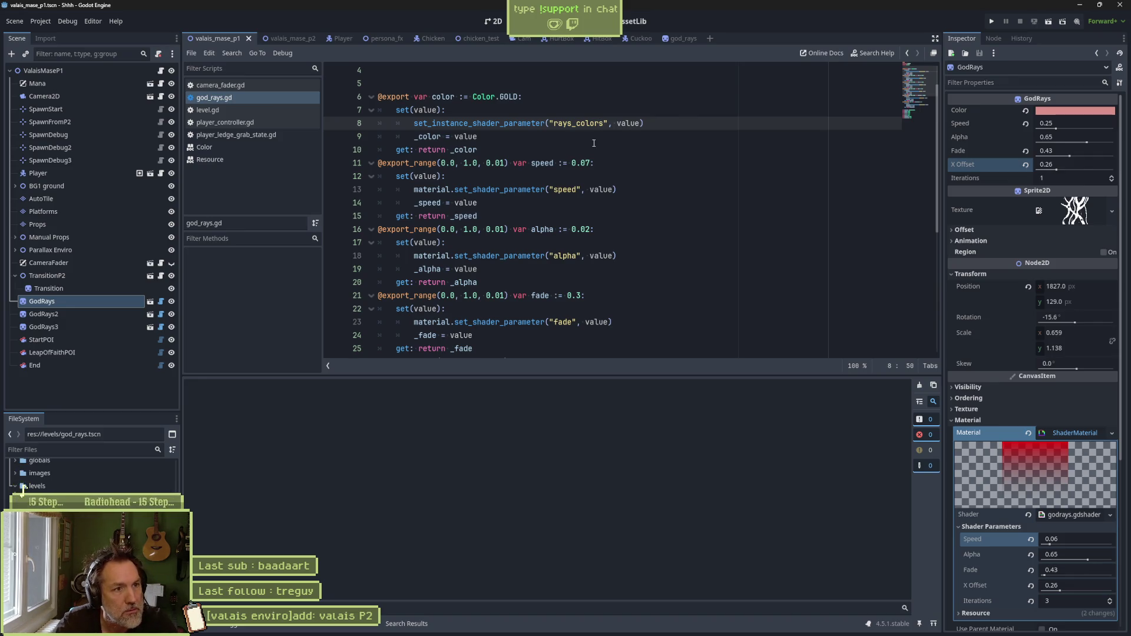
pyautogui.hotkey('ctrl', 'shift', 'Return')
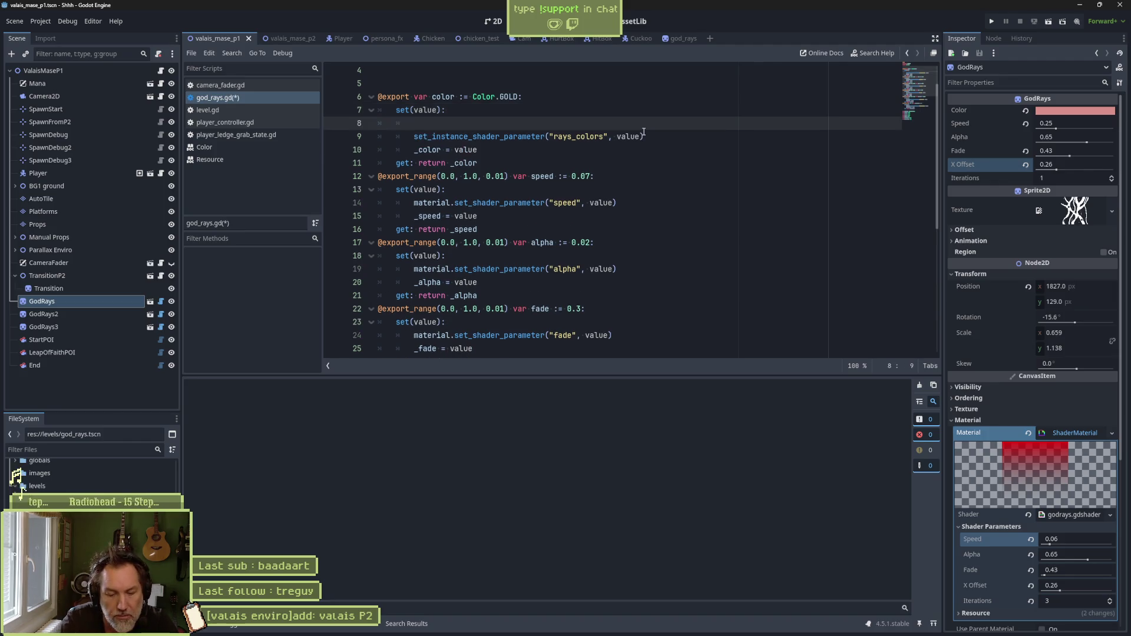
pyautogui.write('print_debug(value')
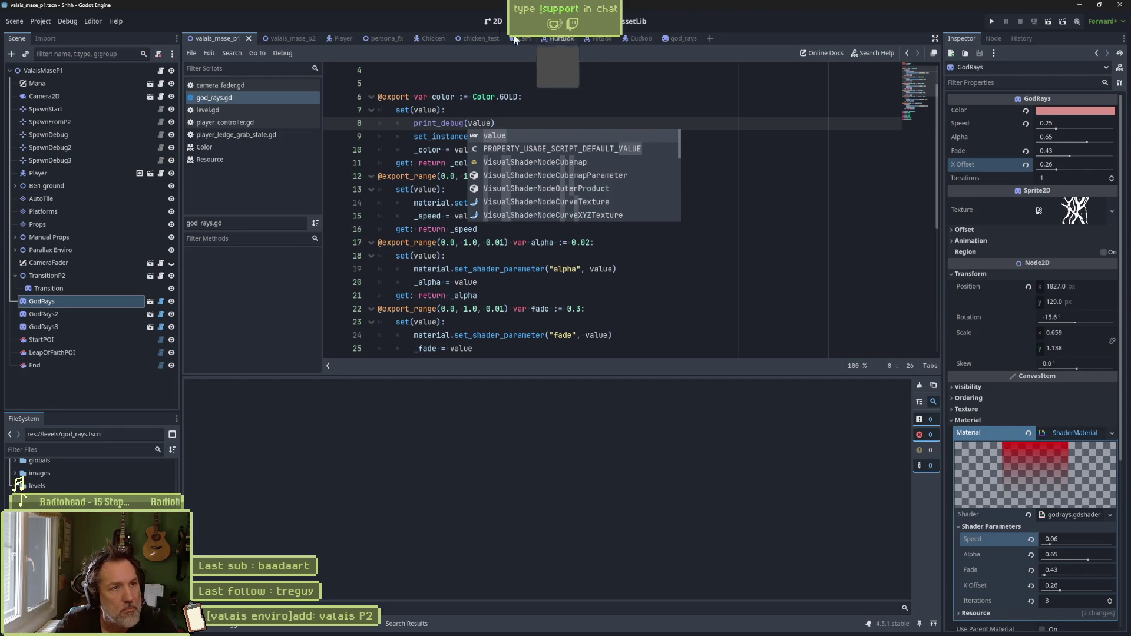
# Step: In the 2D view, change the GodRays Color to grey-blue a1a6ba
pyautogui.hotkey('ctrl', 'F1')
pyautogui.click(1066, 112)
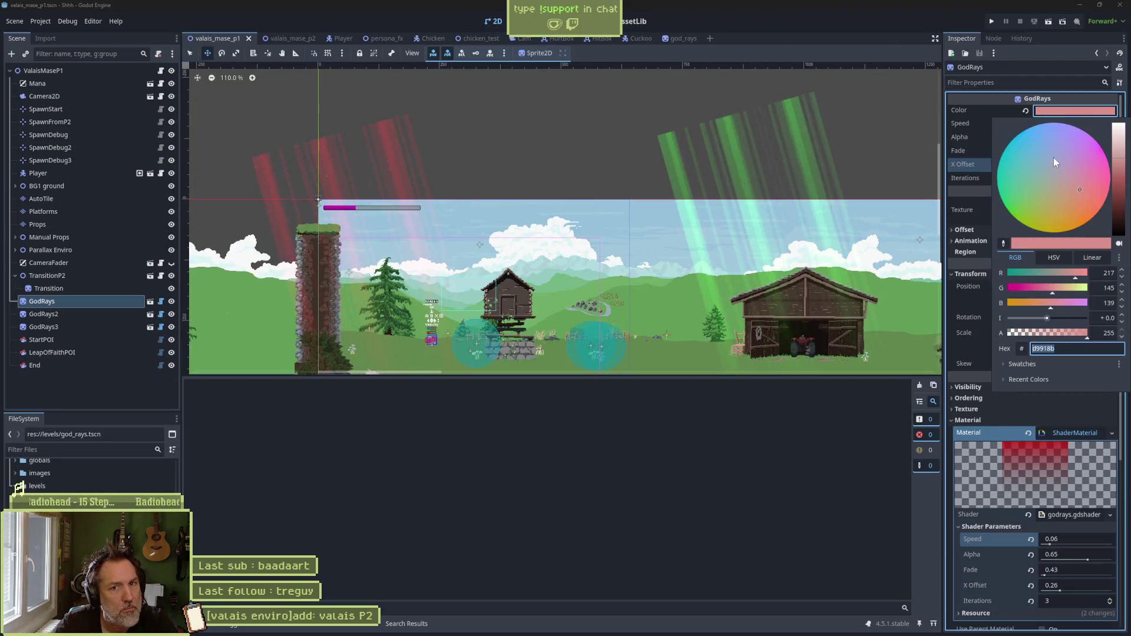
pyautogui.moveTo(1053, 157); pyautogui.dragTo(1055, 169)
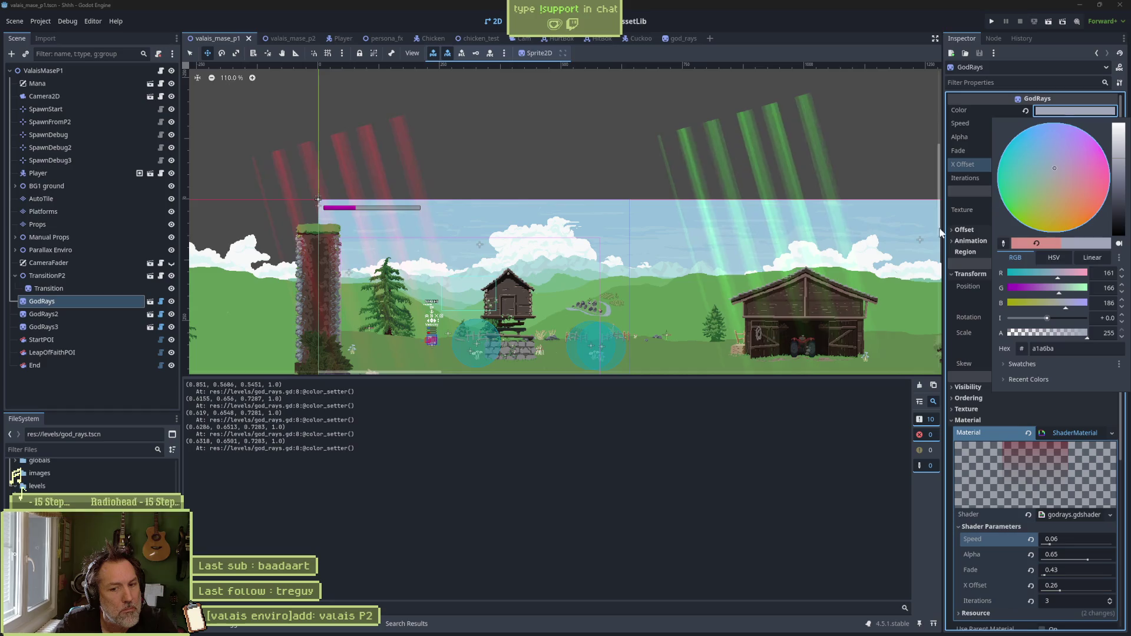
# Step: Append 'asdfasdf' to the rays_colors parameter name in god_rays.gd and save
pyautogui.click(783, 432)
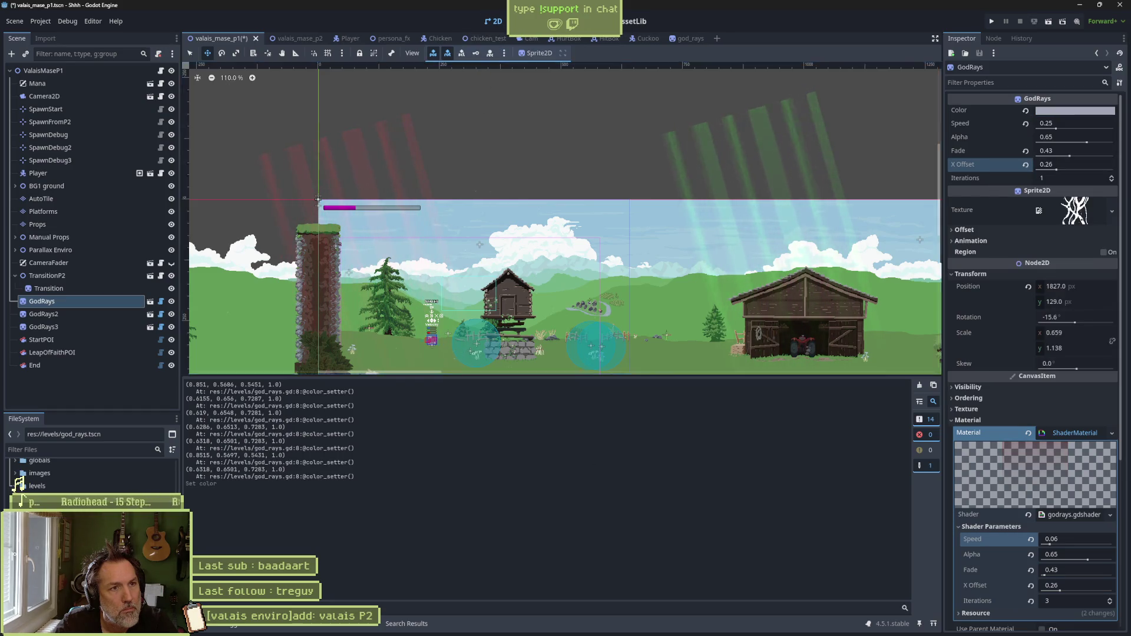
pyautogui.hotkey('ctrl', 'F3')
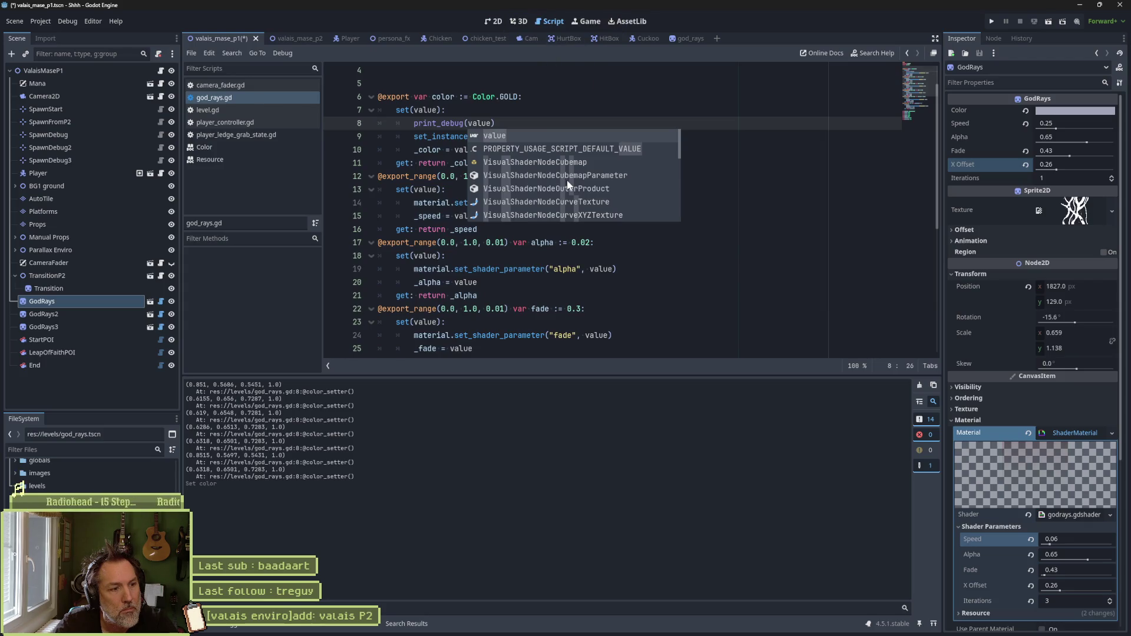
pyautogui.click(471, 124)
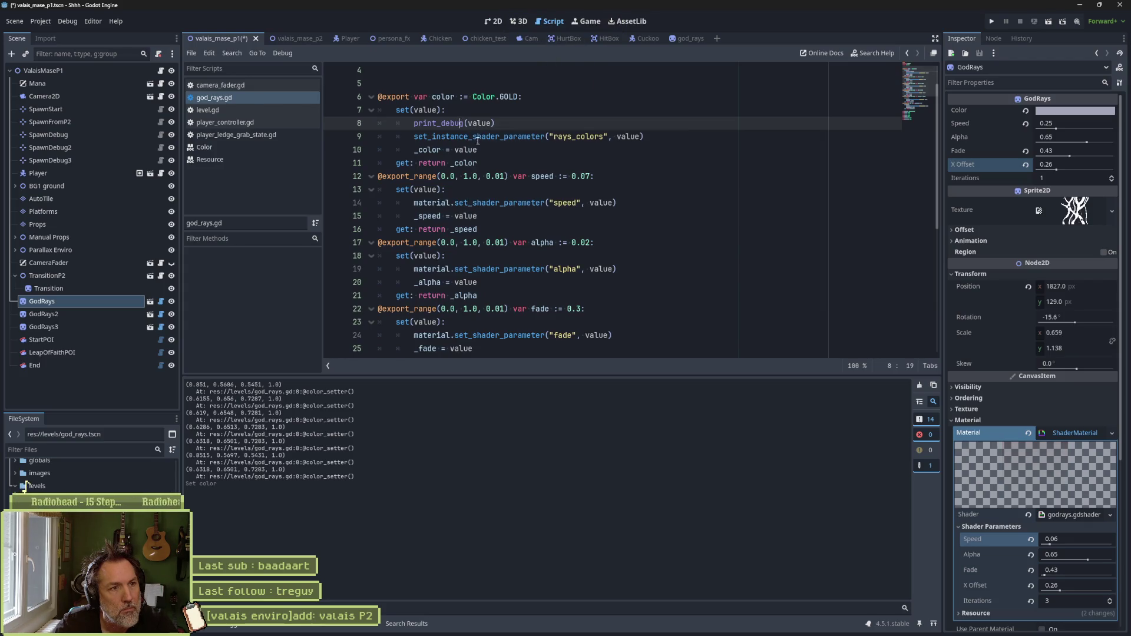
pyautogui.click(603, 137)
pyautogui.write('asdfasdf')
pyautogui.hotkey('ctrl', 's')
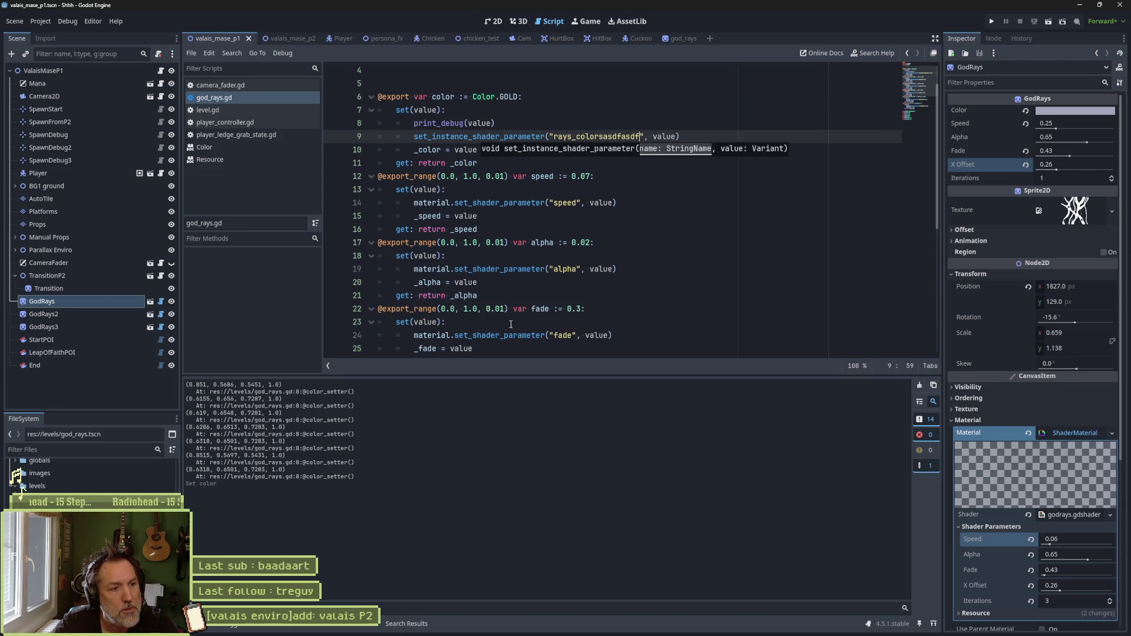
# Step: Change the GodRays Color again in 2D to test the wrong parameter name
pyautogui.click(493, 20)
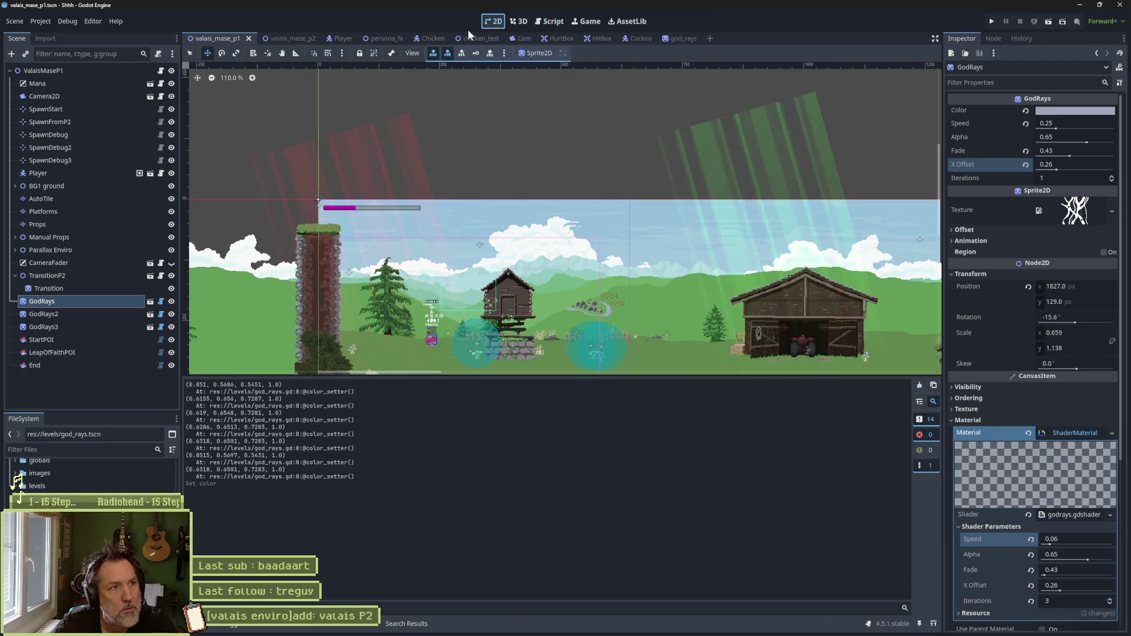
pyautogui.click(1052, 111)
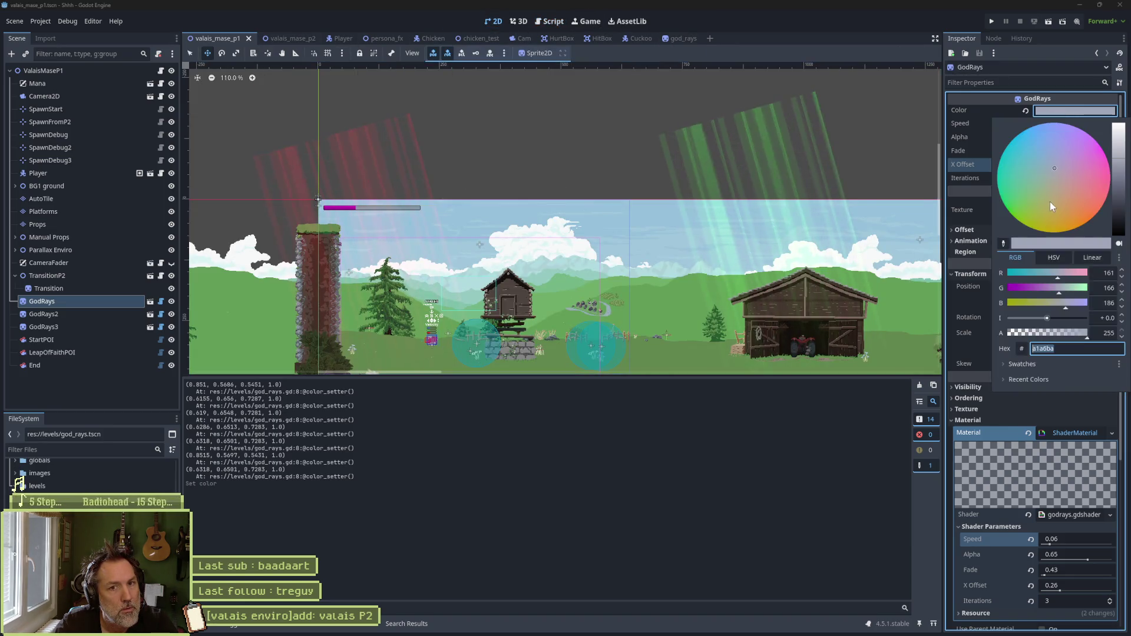
pyautogui.moveTo(1050, 201); pyautogui.dragTo(1048, 166)
pyautogui.click(909, 540)
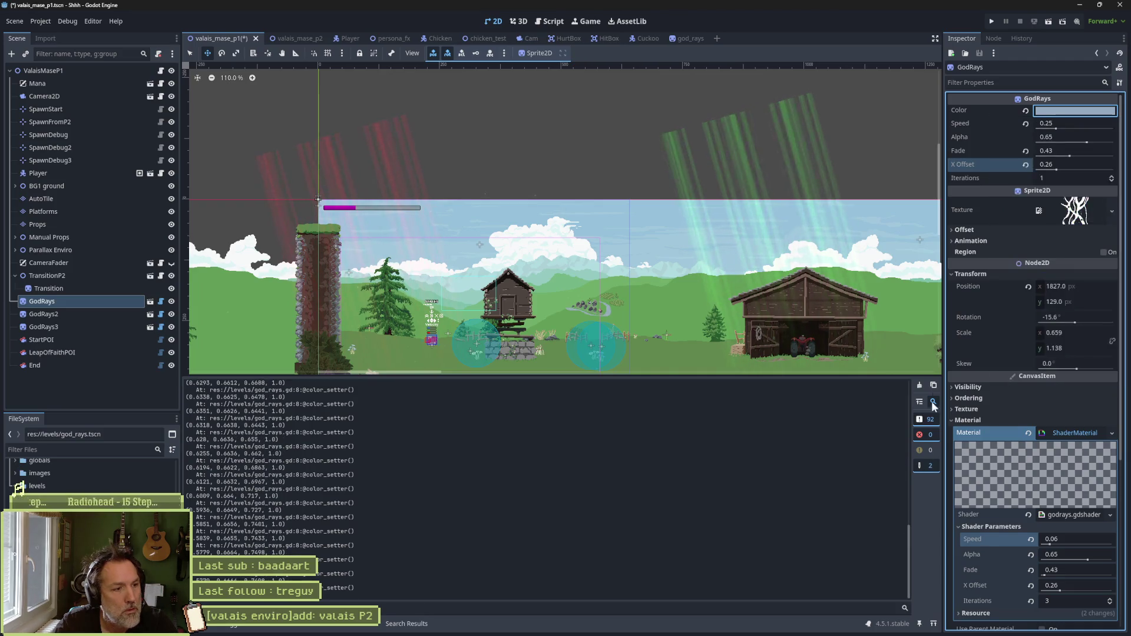
pyautogui.moveTo(909, 580); pyautogui.dragTo(910, 373)
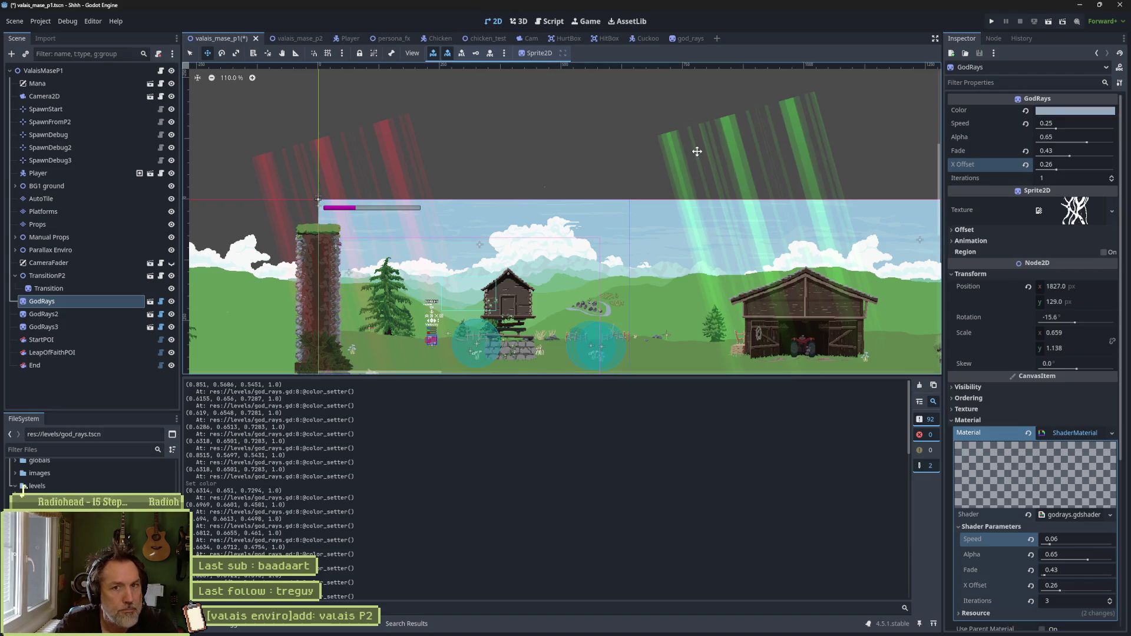
# Step: Correct the parameter name to 'rays_color', save, and select set_instance_shader_parameter
pyautogui.click(553, 21)
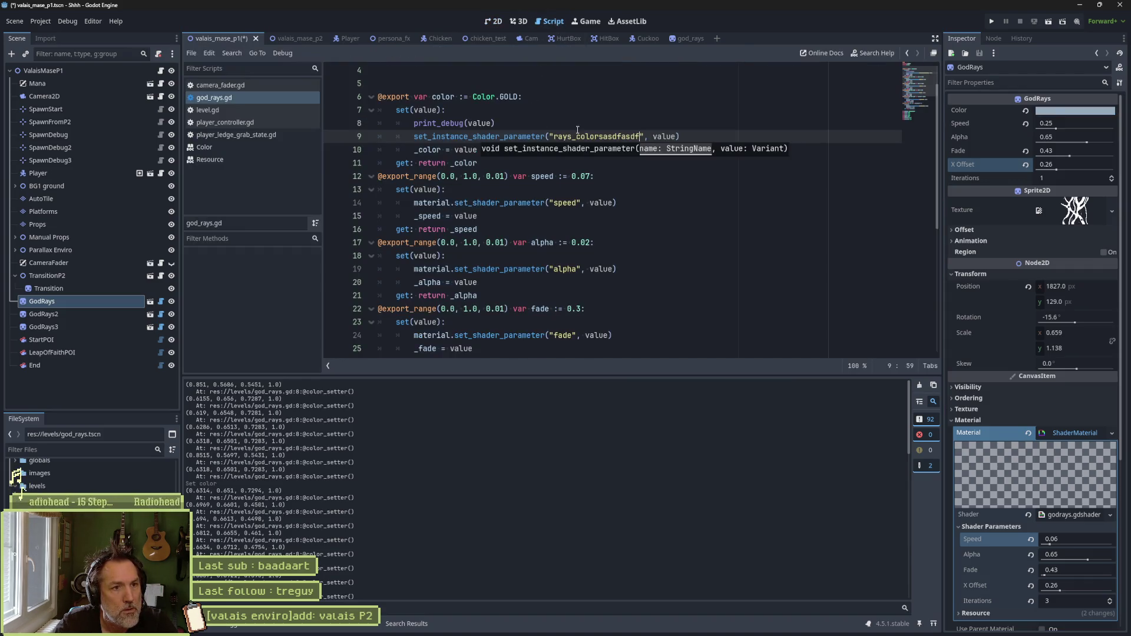
pyautogui.moveTo(639, 136); pyautogui.dragTo(601, 137)
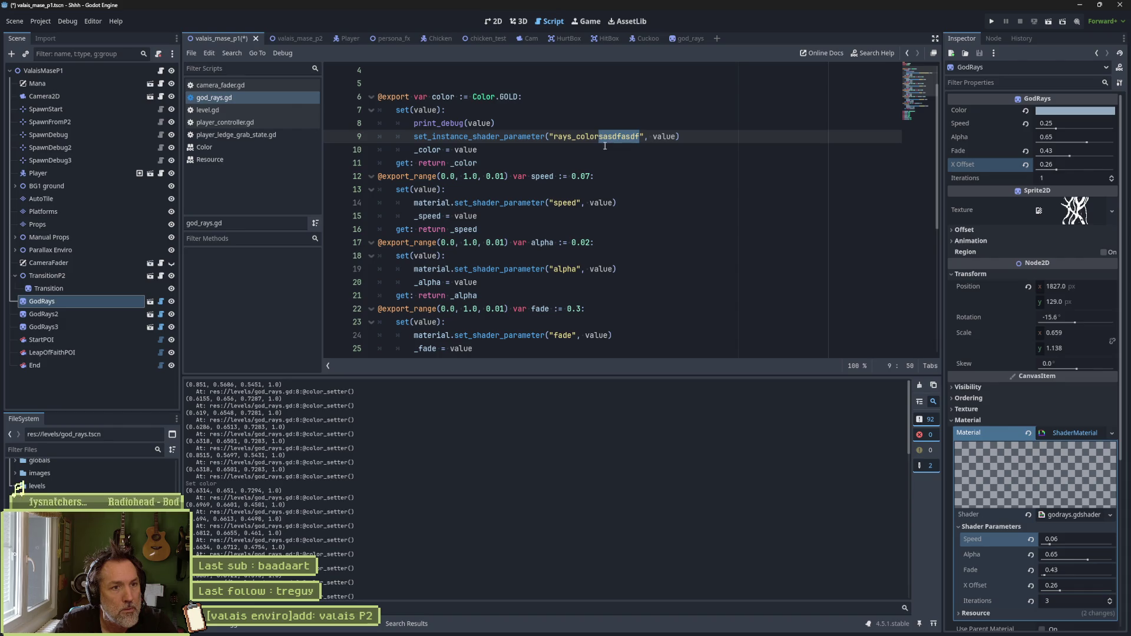
pyautogui.press('BackSpace')
pyautogui.hotkey('ctrl', 's')
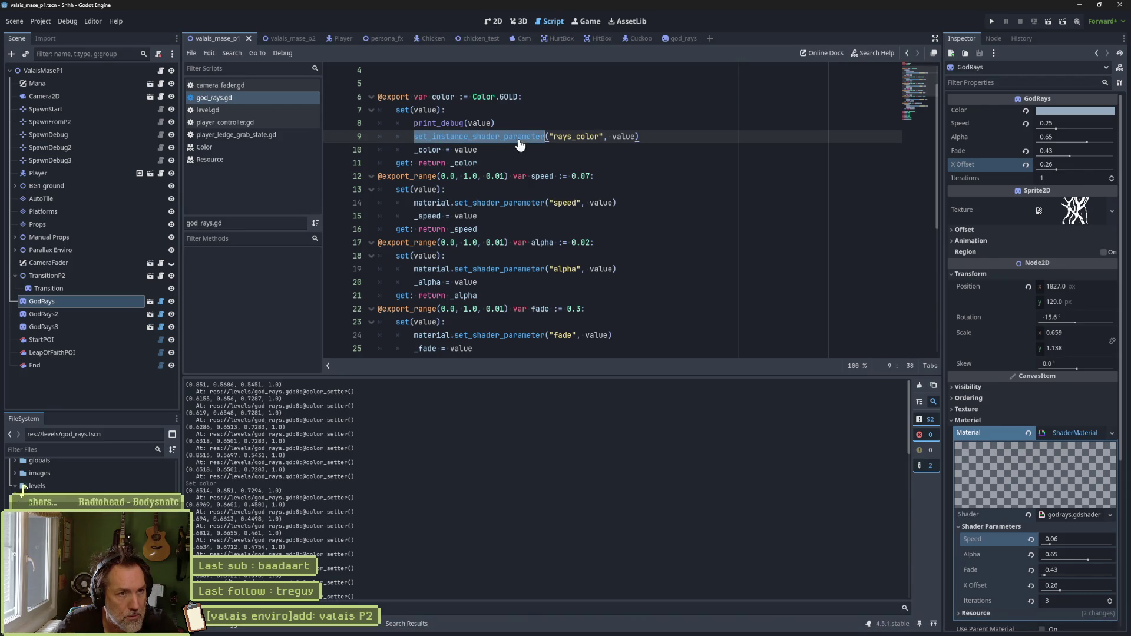
pyautogui.doubleClick(480, 136)
# Step: Search 'godot set_instance_shader_parameter' in the browser and open GitHub issue #76370
pyautogui.click(449, 629)
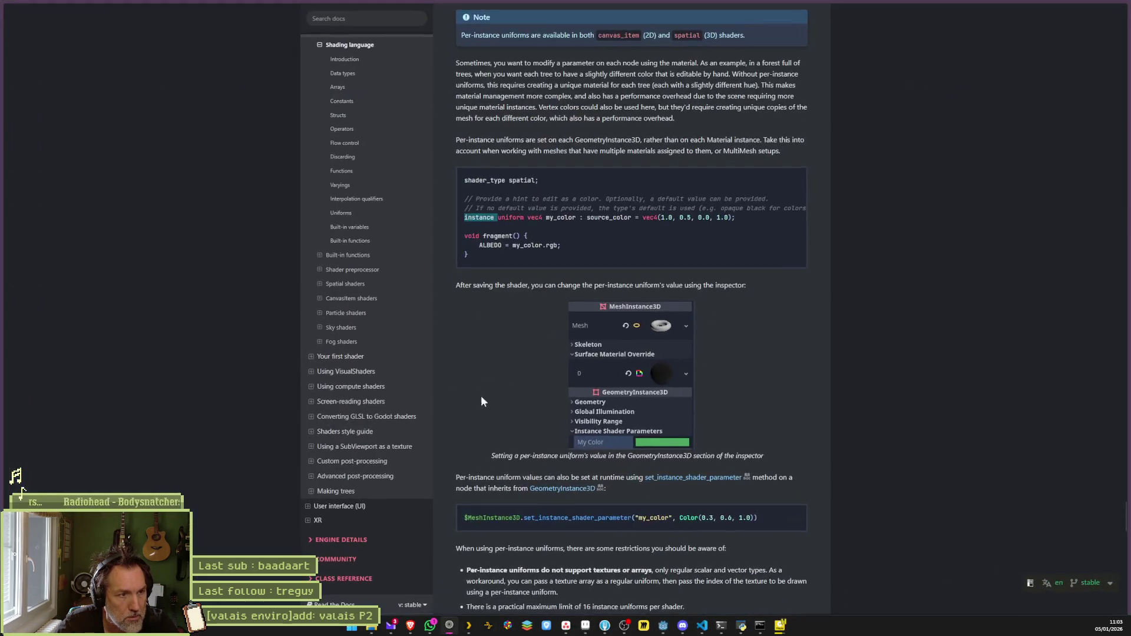
pyautogui.hotkey('ctrl', 't')
pyautogui.write('godot set_instance_shader_parameter')
pyautogui.press('Return')
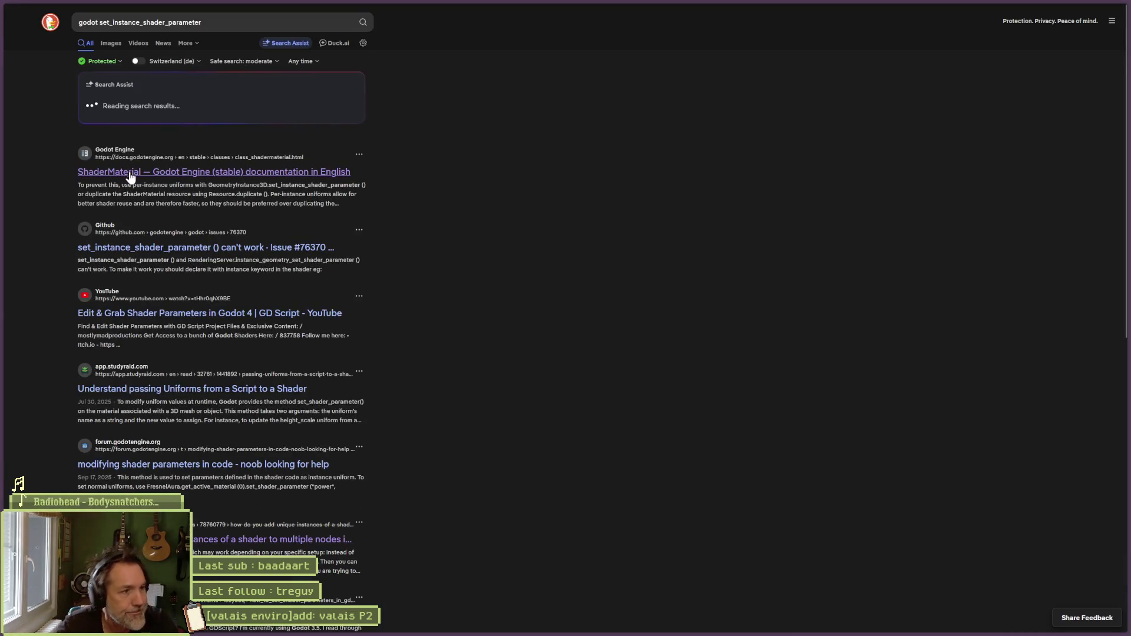
pyautogui.click(330, 240)
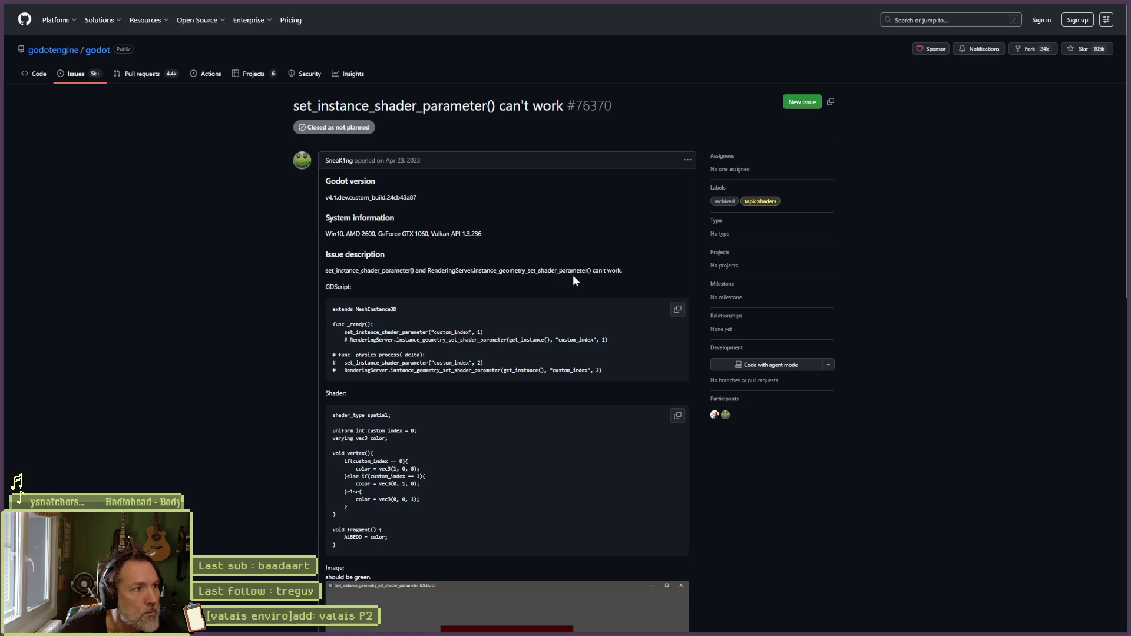
# Step: Read down through the replies on issue #76370, then go back to the search results
pyautogui.scroll(-4, 278, 451)
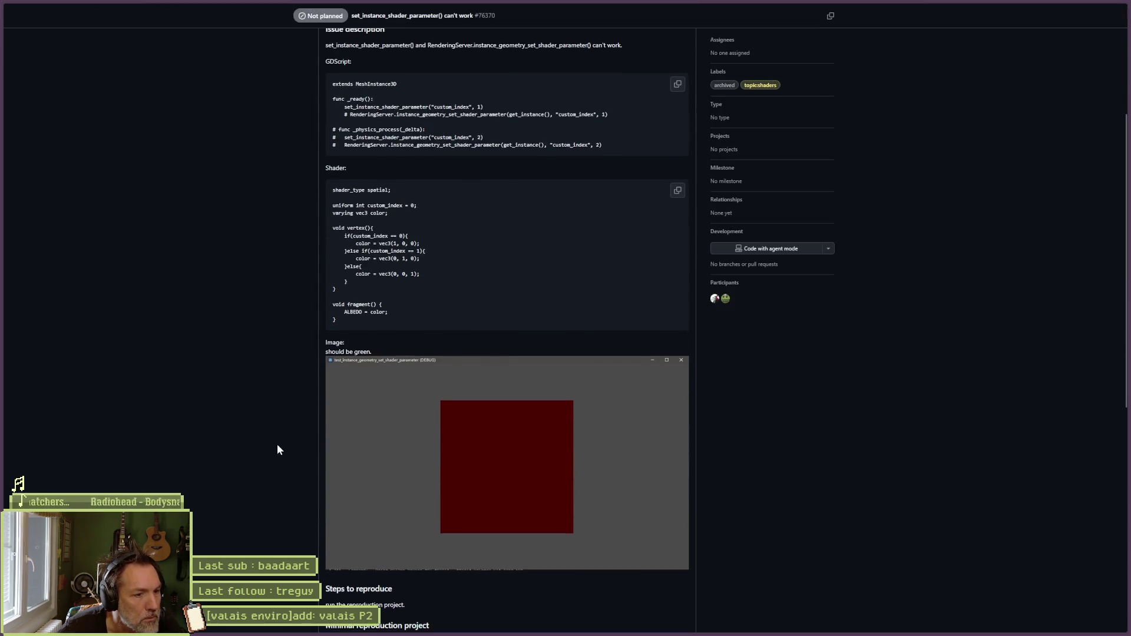
pyautogui.scroll(-5, 305, 438)
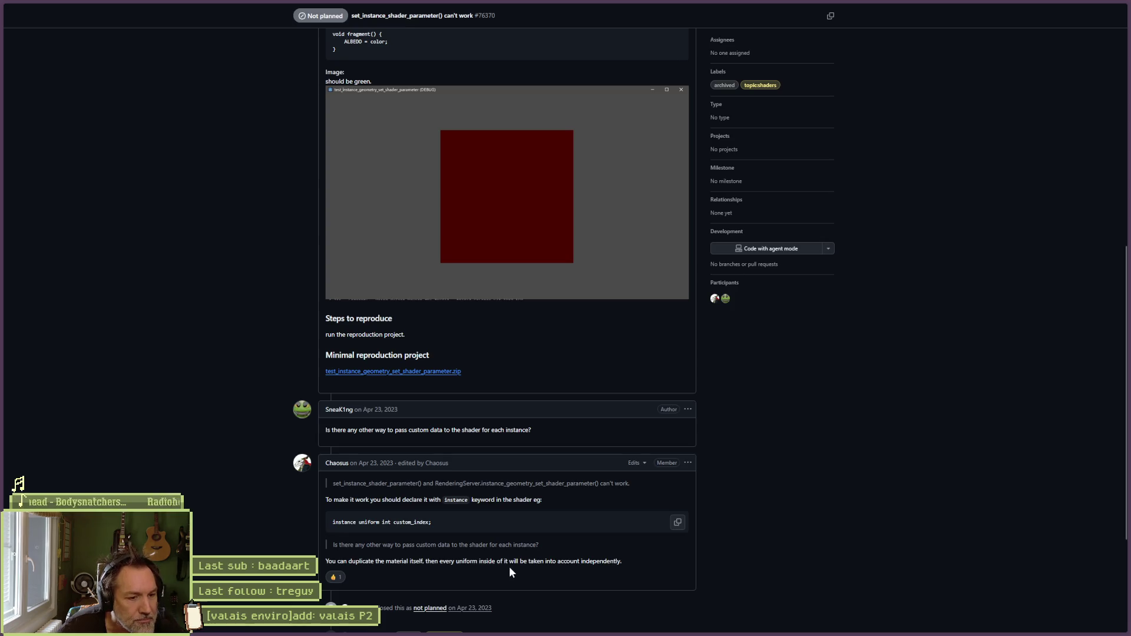
pyautogui.scroll(-3, 246, 499)
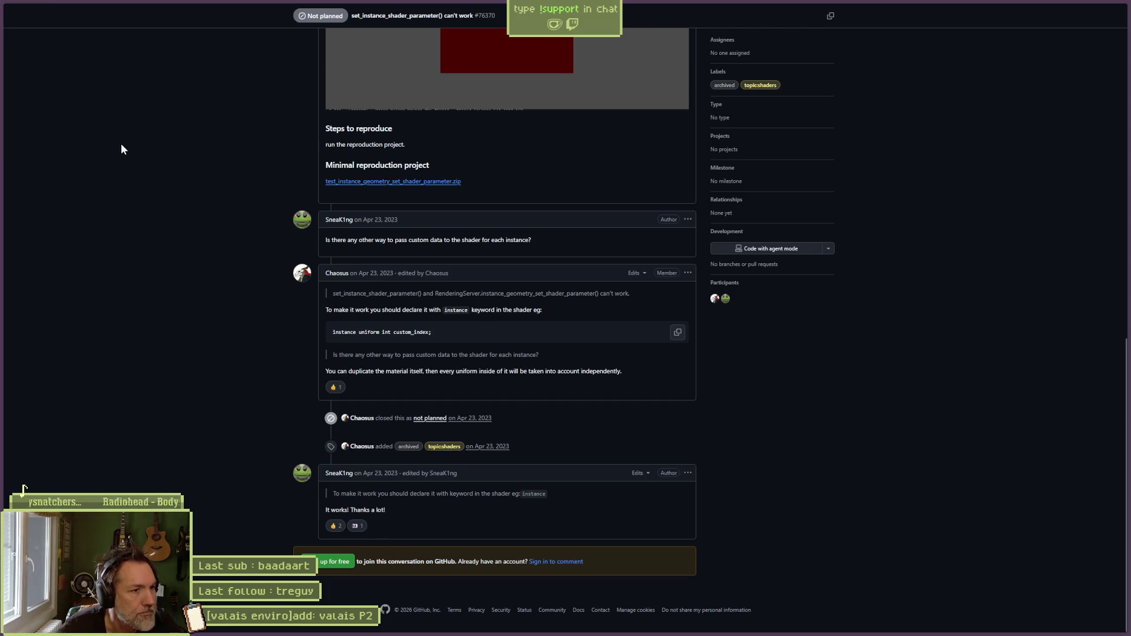
pyautogui.hotkey('alt', 'Left')
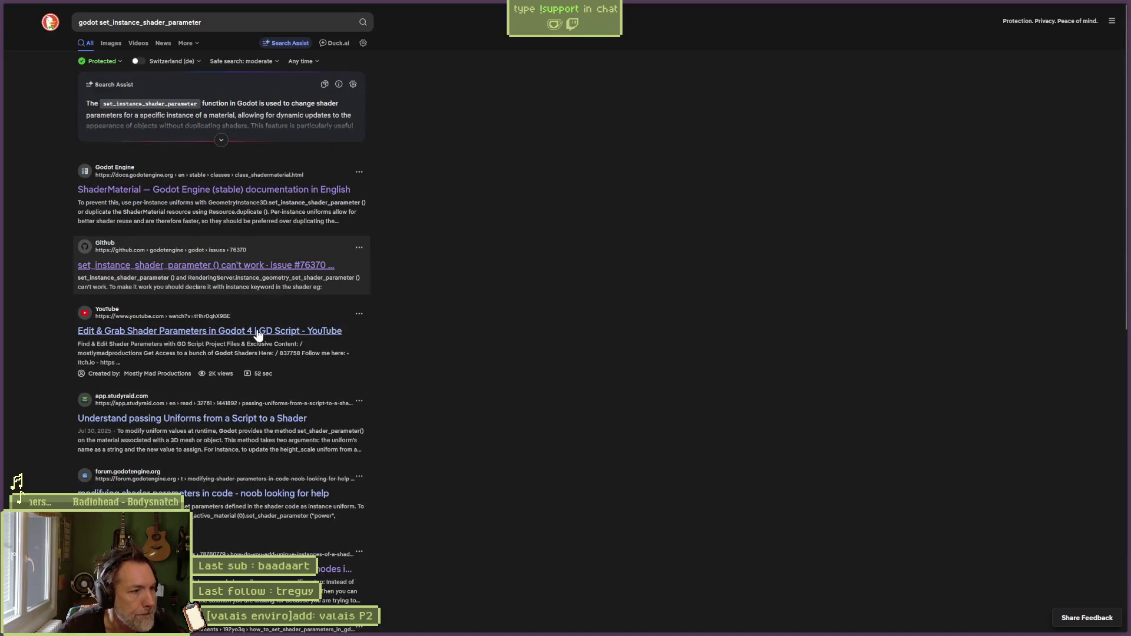
# Step: Open the StudyRaid uniforms article in a new tab, read to Tips and Best Practices, then go back
pyautogui.middleClick(293, 424)
pyautogui.click(63, 130)
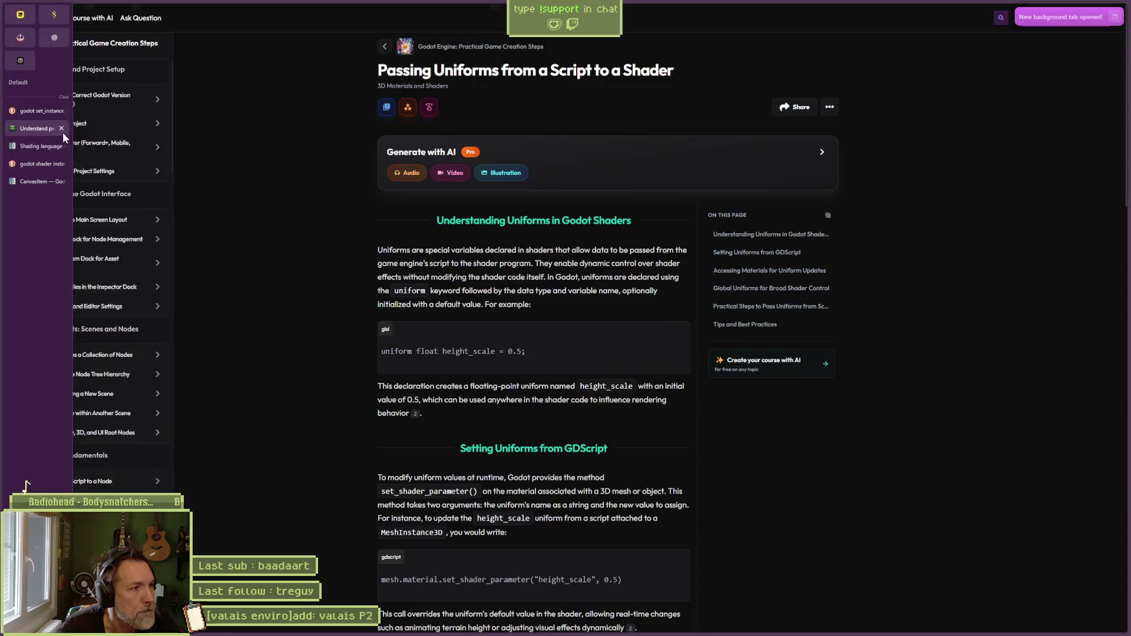
pyautogui.scroll(-4, 363, 406)
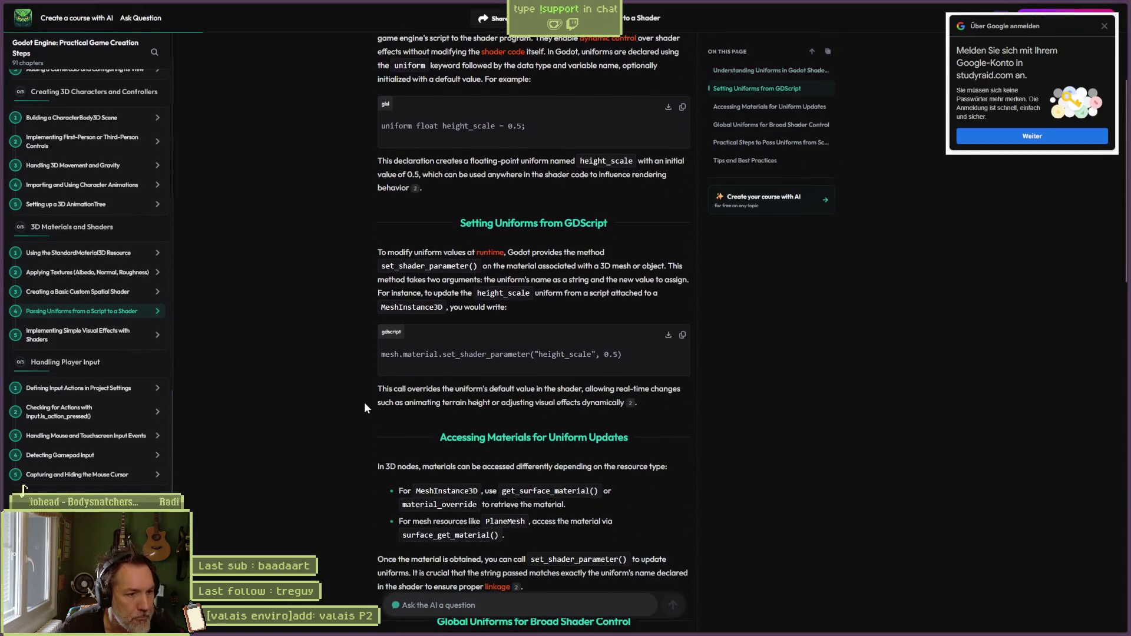
pyautogui.scroll(-1, 364, 402)
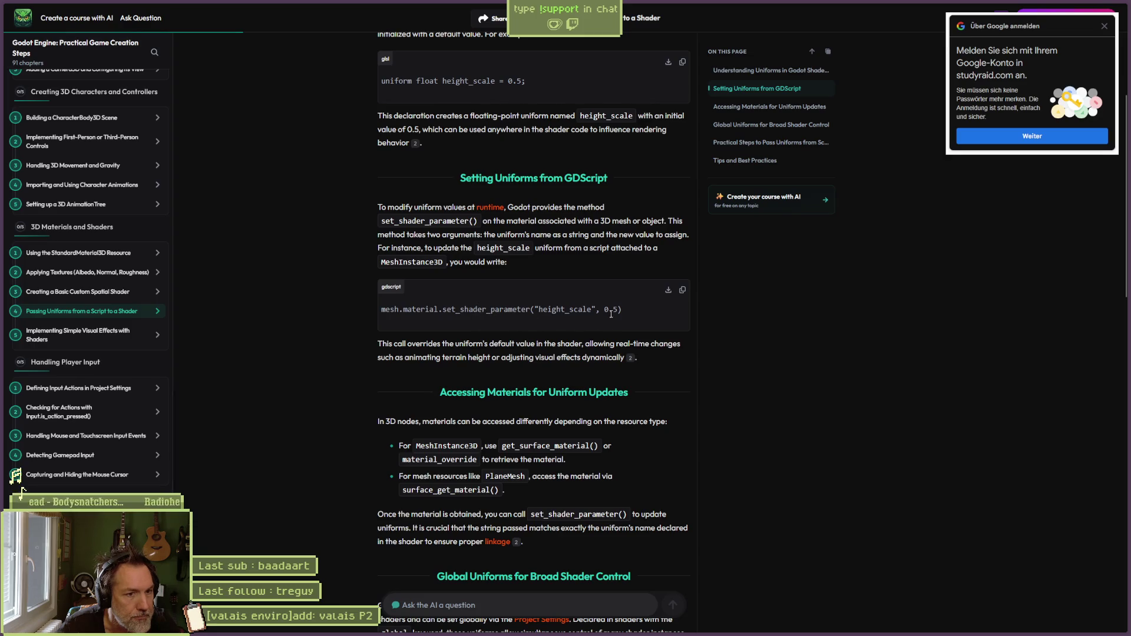
pyautogui.scroll(-1, 405, 415)
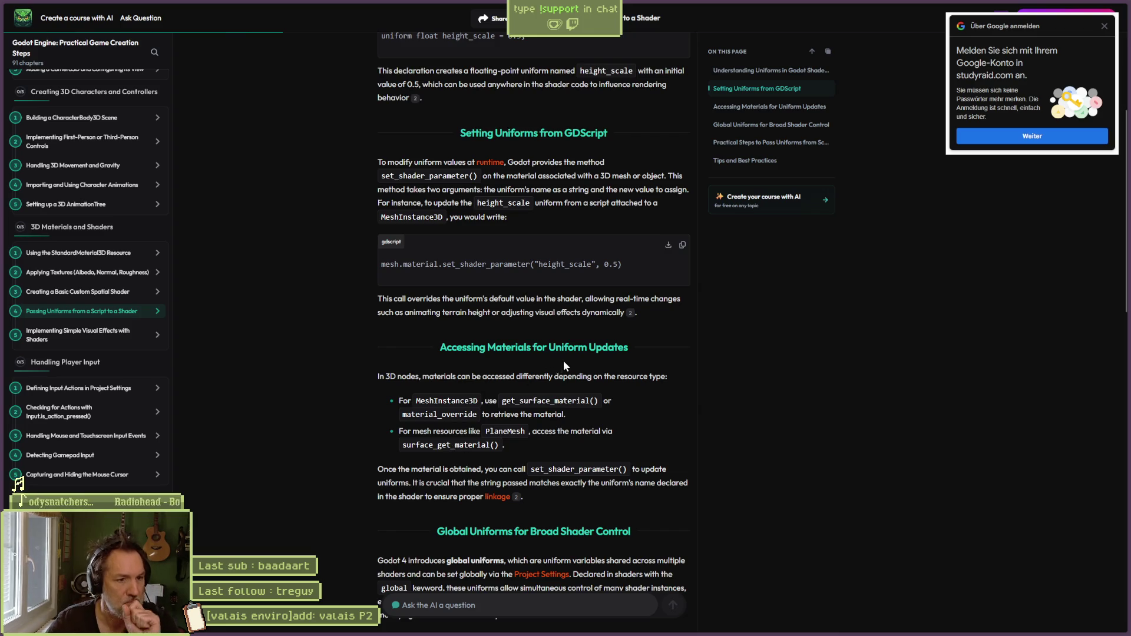
pyautogui.scroll(-2, 565, 374)
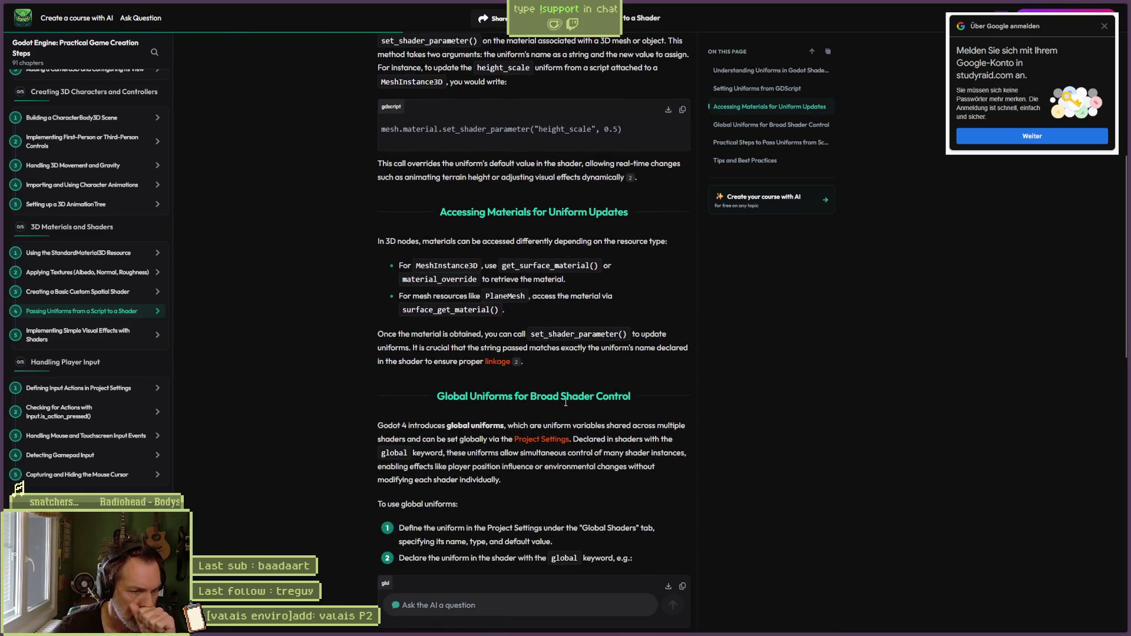
pyautogui.scroll(-4, 389, 409)
pyautogui.scroll(-5, 385, 409)
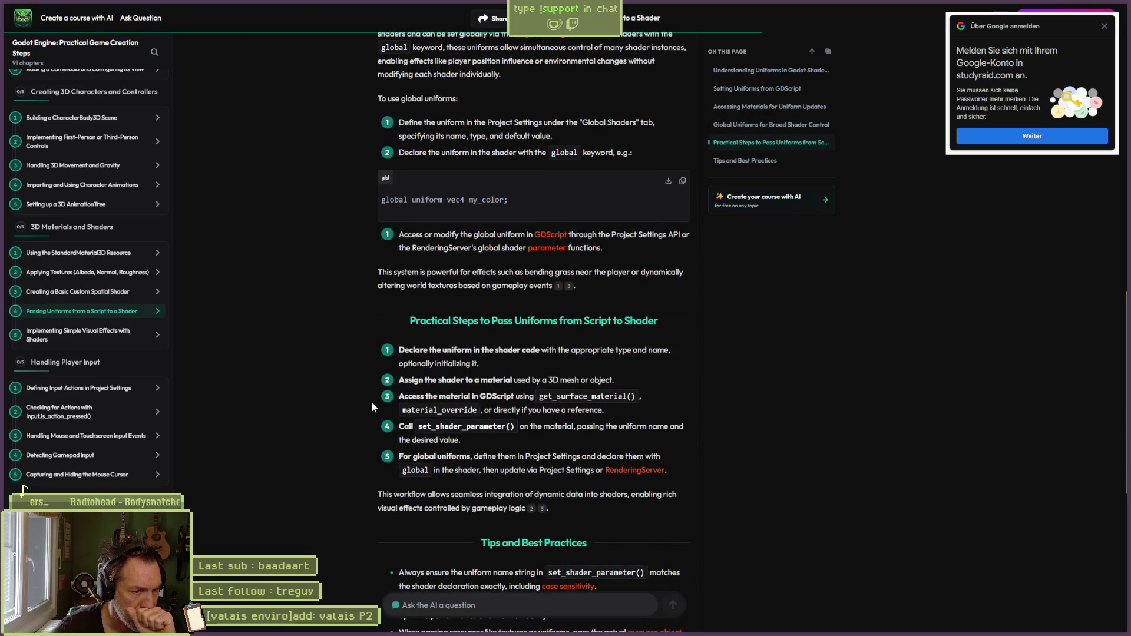
pyautogui.scroll(-5, 371, 402)
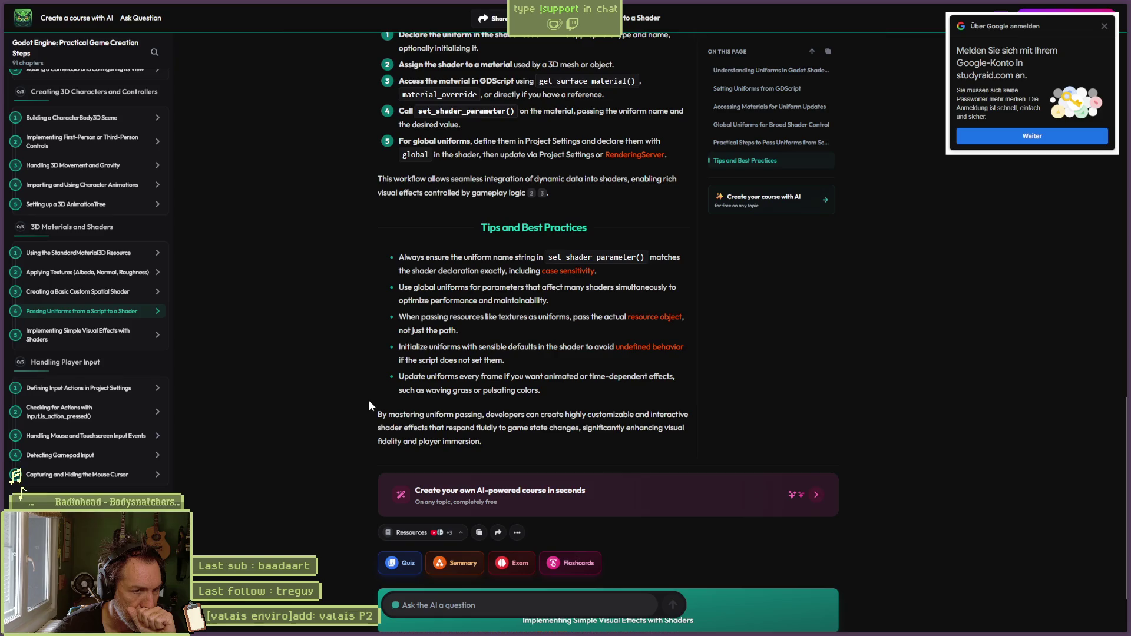
pyautogui.scroll(-2, 366, 399)
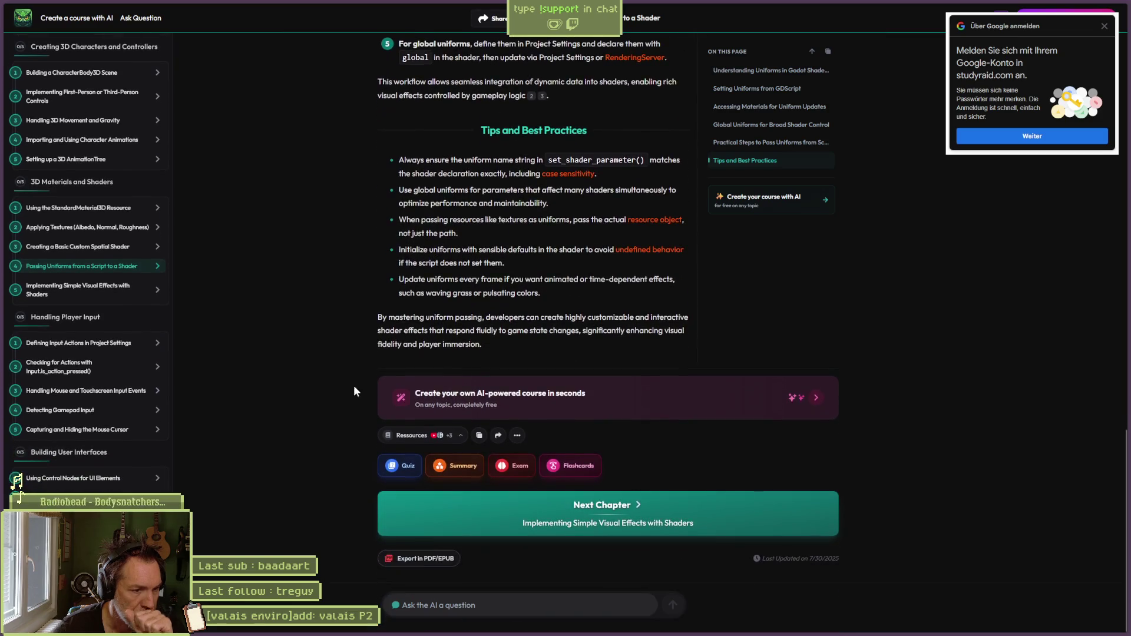
pyautogui.hotkey('alt', 'Left')
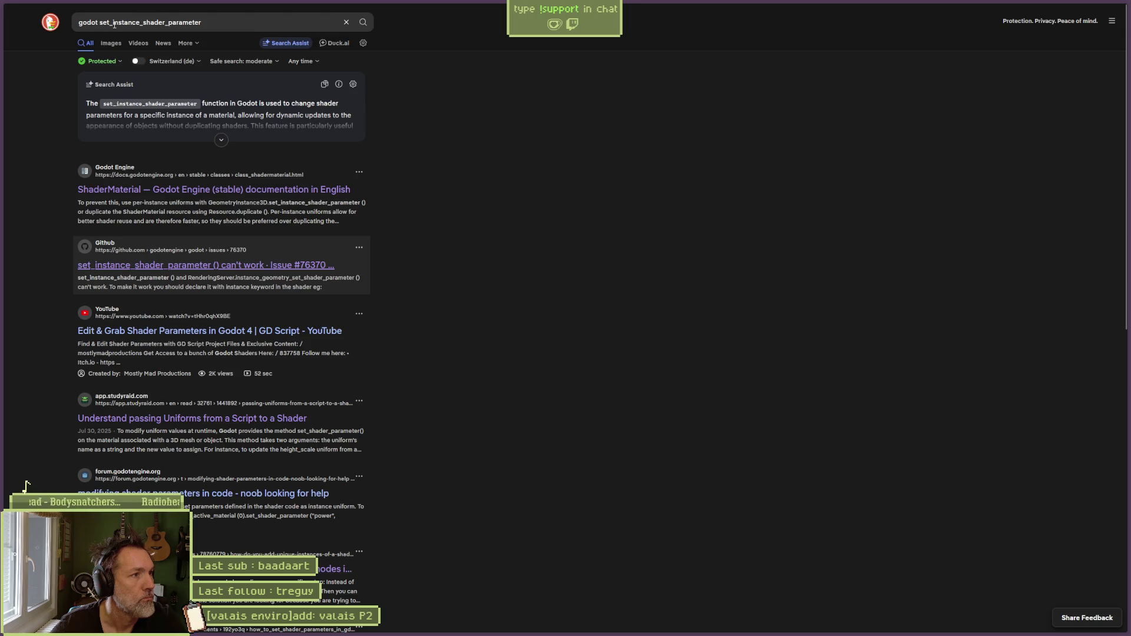
pyautogui.click(234, 22)
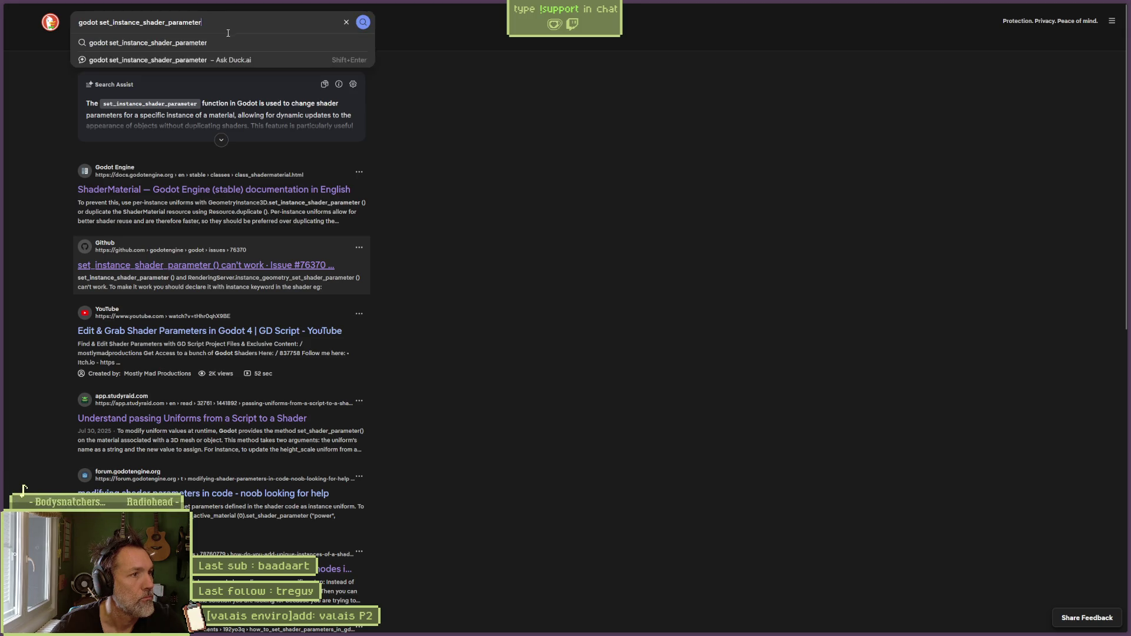
pyautogui.click(387, 193)
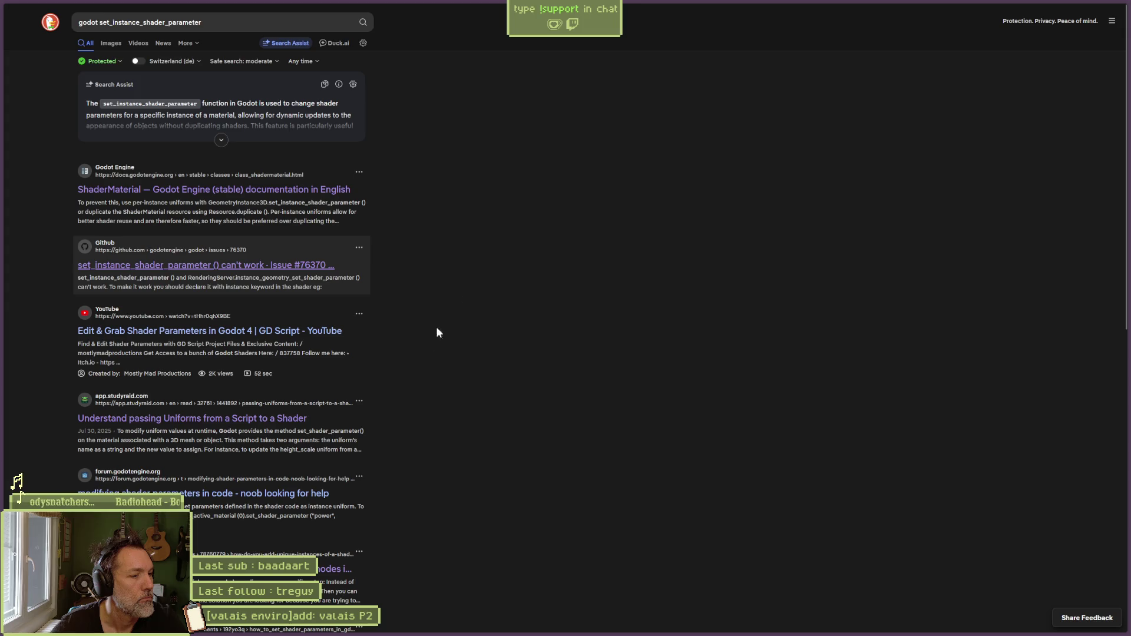
pyautogui.middleClick(288, 494)
pyautogui.moveTo(2, 98)
pyautogui.click(21, 129)
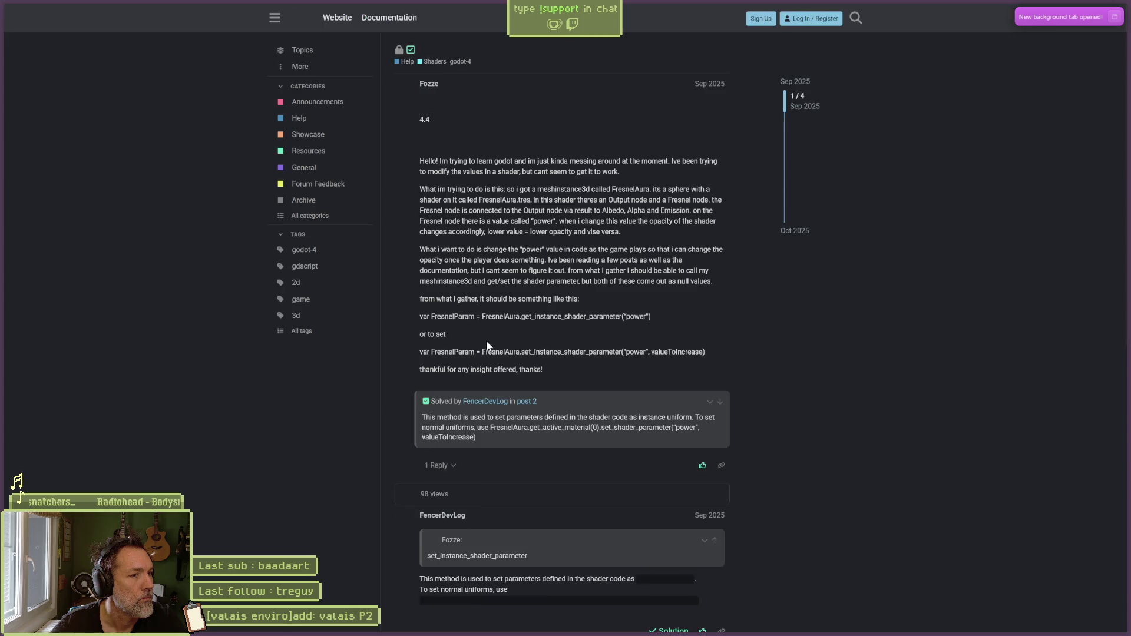
pyautogui.scroll(-5, 752, 383)
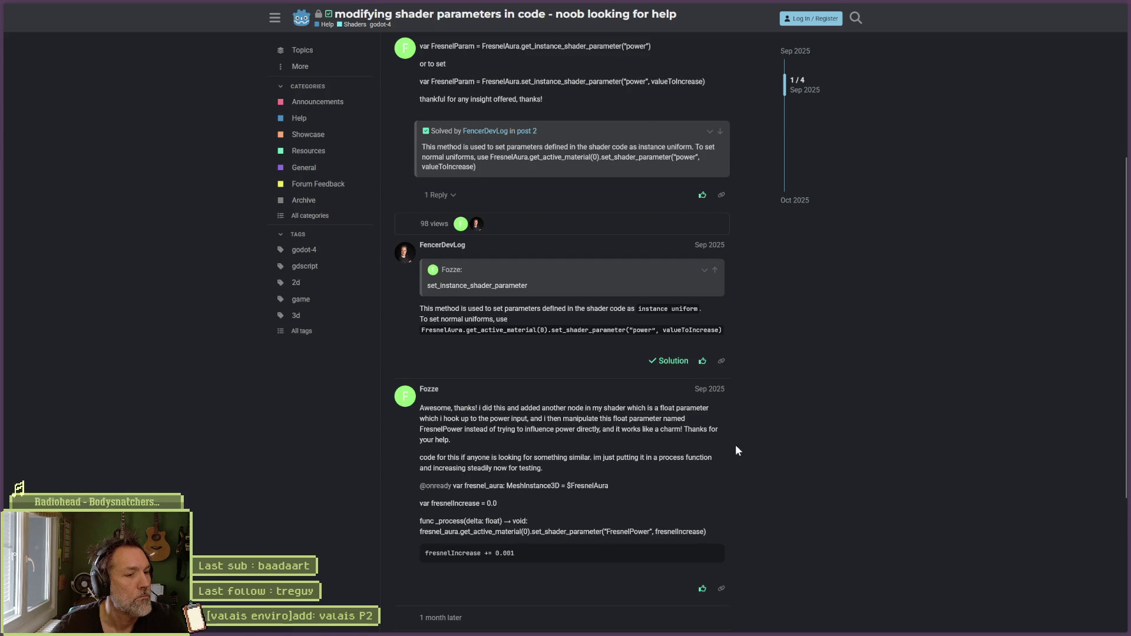
pyautogui.scroll(-4, 740, 493)
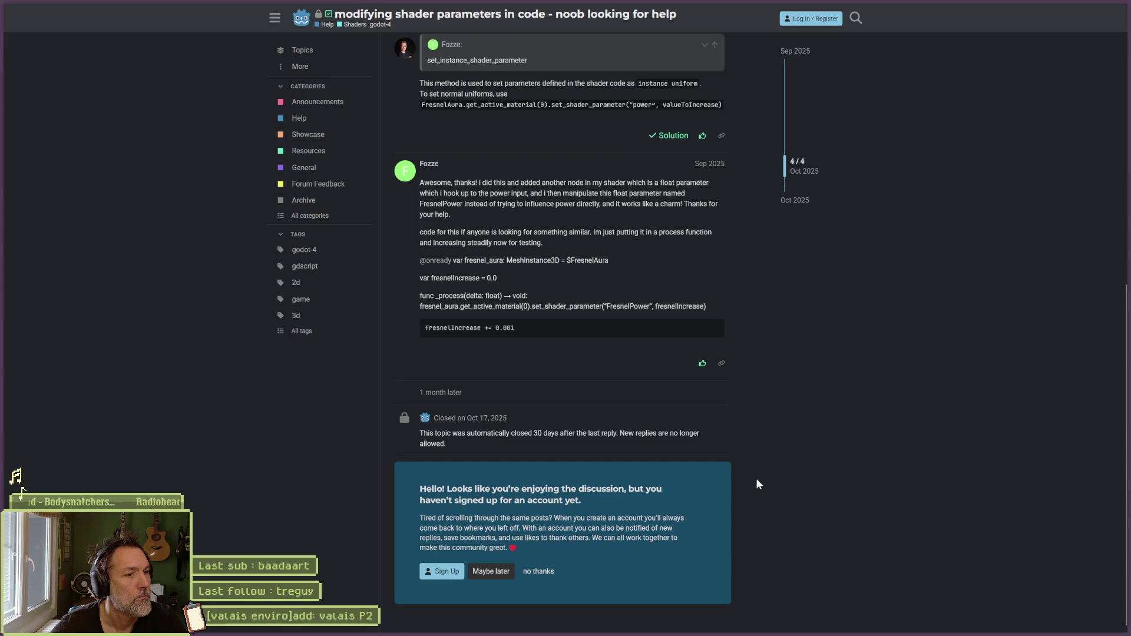
pyautogui.scroll(1, 766, 480)
pyautogui.hotkey('alt', 'Left')
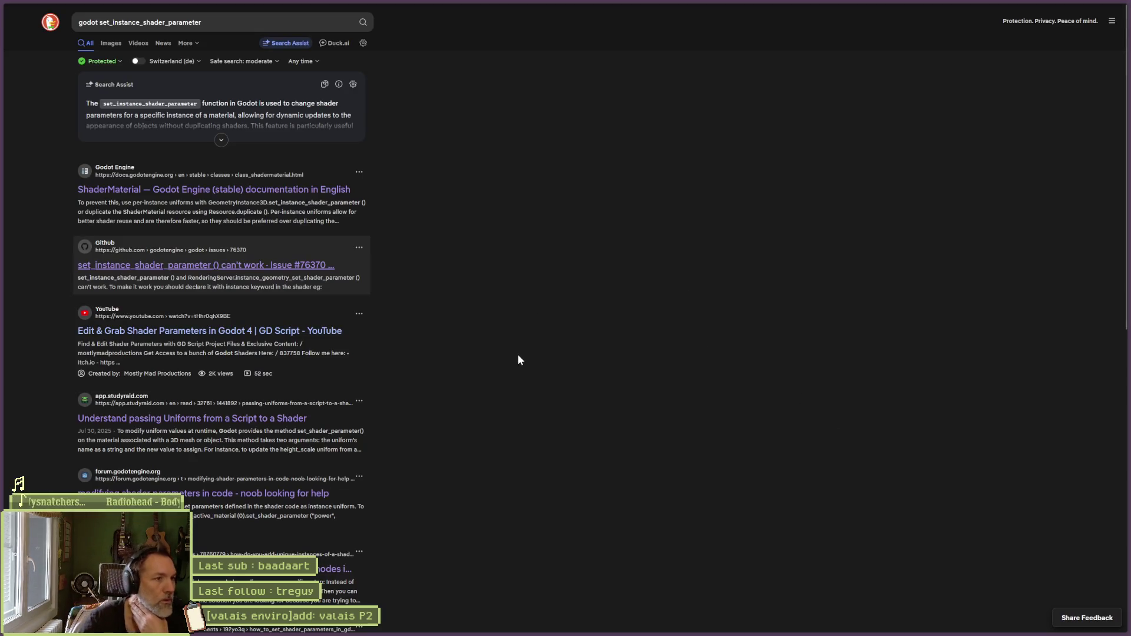
# Step: Glance at the Steam Community discussion, then open the 'Edit & Grab Shader Parameters in Godot 4' video
pyautogui.scroll(-4, 518, 353)
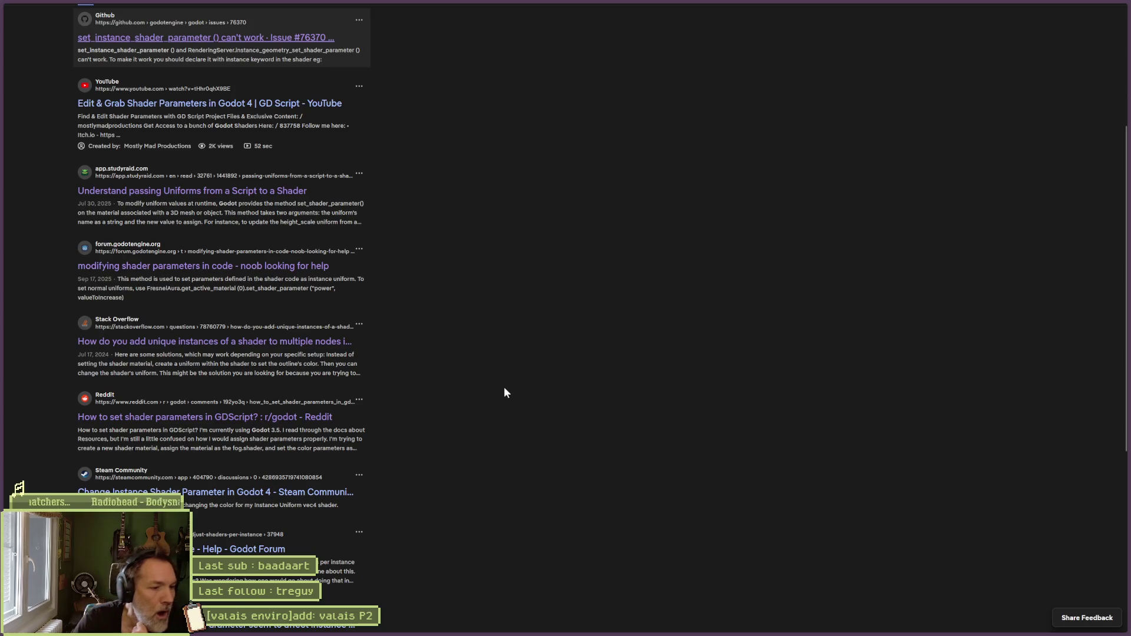
pyautogui.click(237, 492)
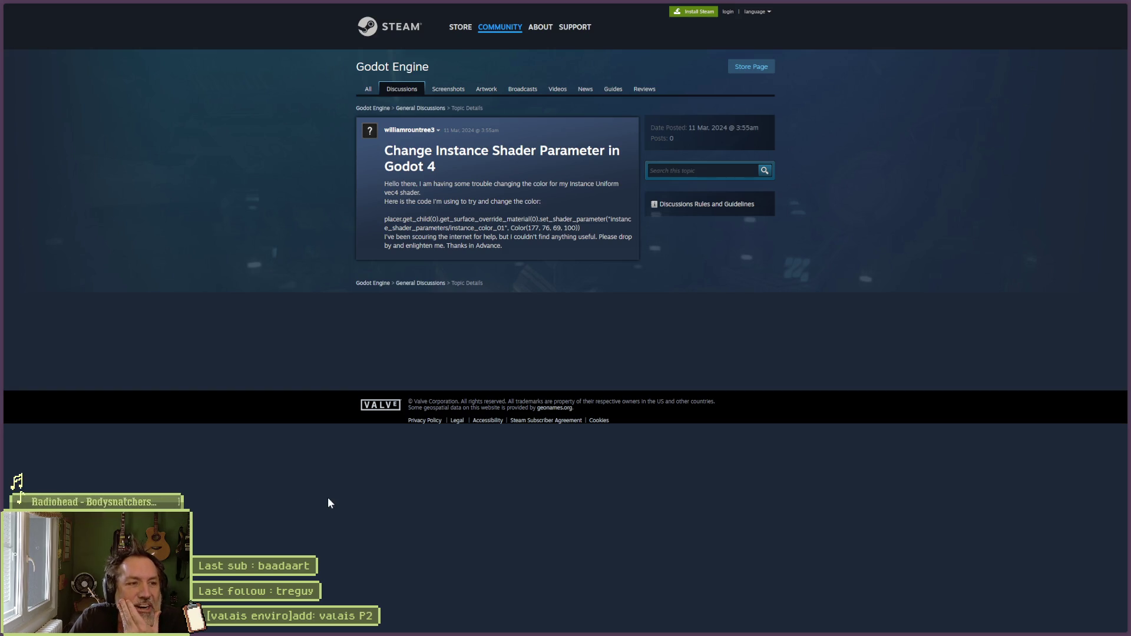
pyautogui.hotkey('alt', 'Left')
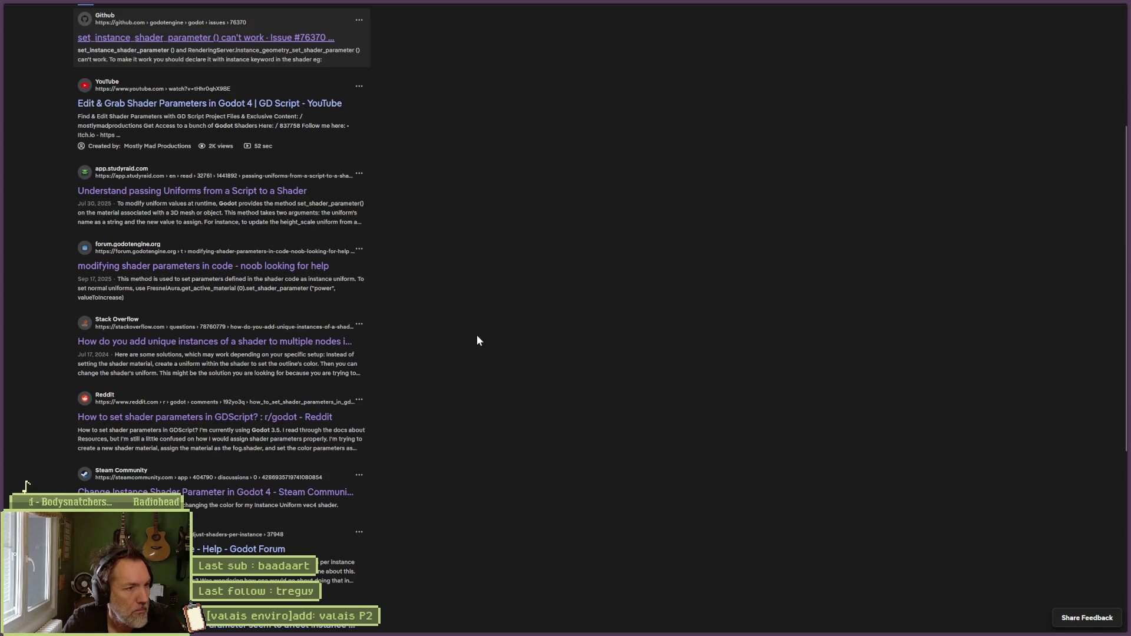
pyautogui.click(239, 104)
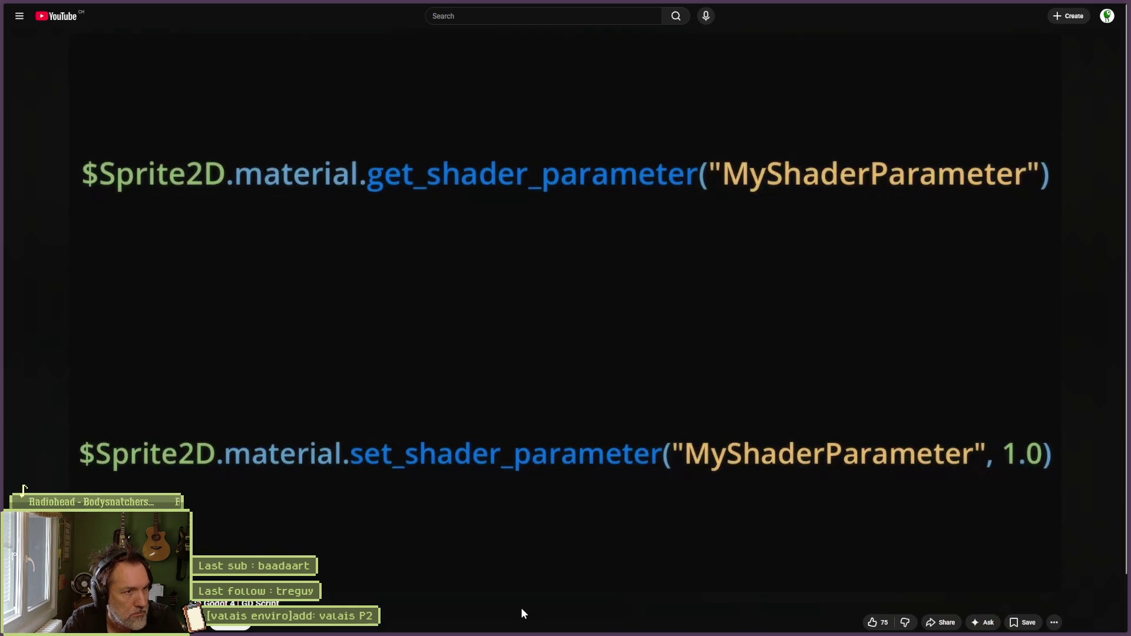
# Step: Seek through the shader-parameters video's code examples, then switch to the per-instance uniforms docs
pyautogui.press('Right')
pyautogui.press('Right')
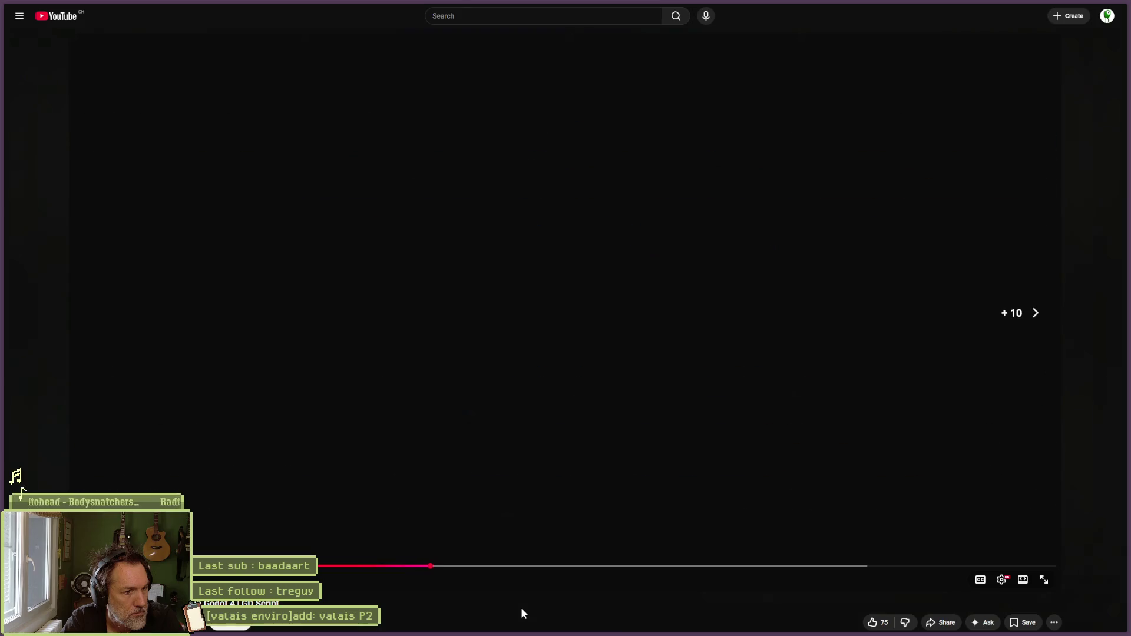
pyautogui.press('Right')
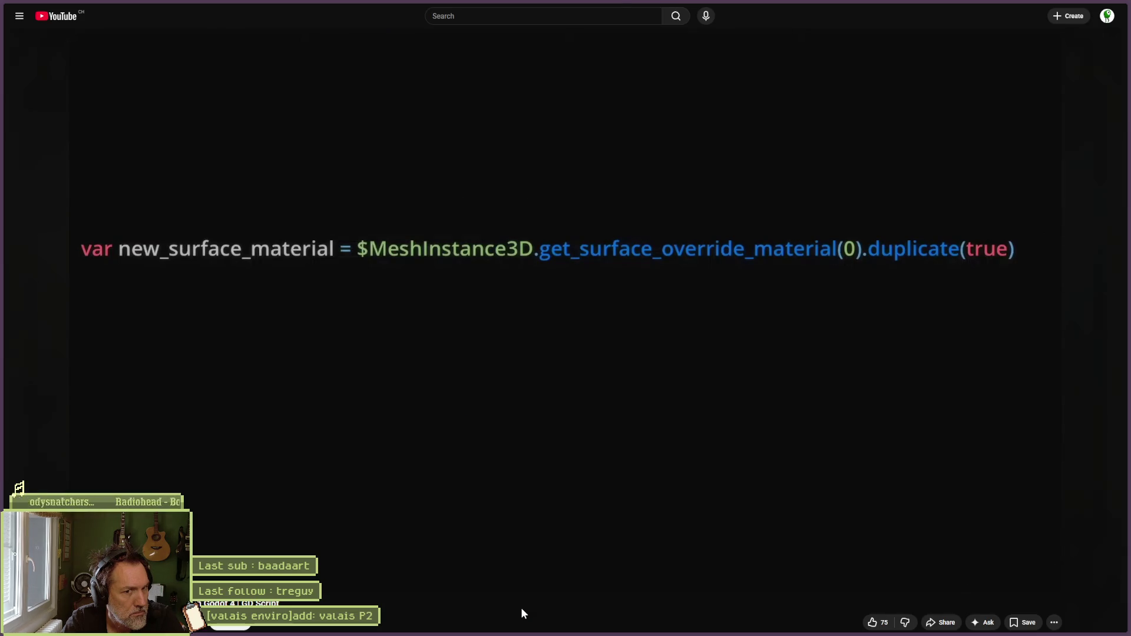
pyautogui.press('Right')
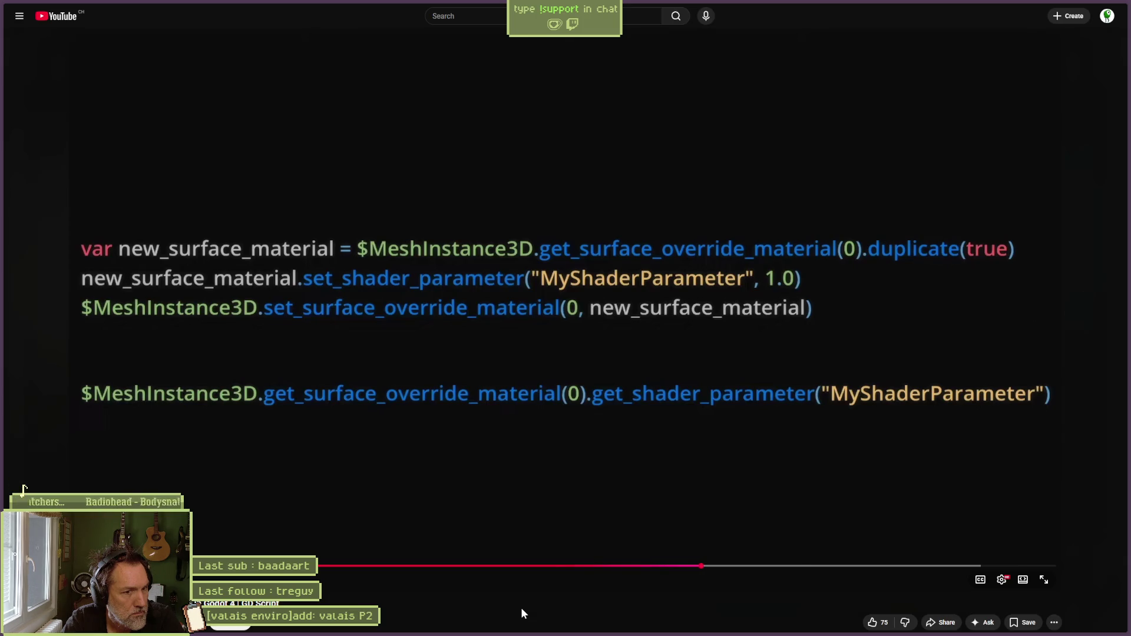
pyautogui.press('Right')
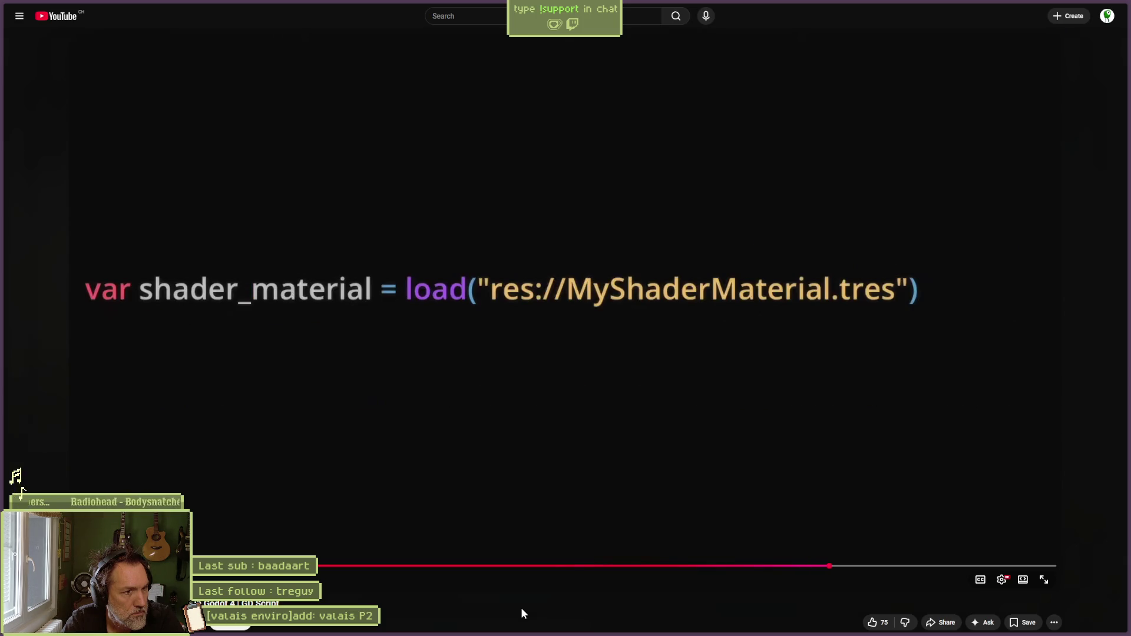
pyautogui.press('Right')
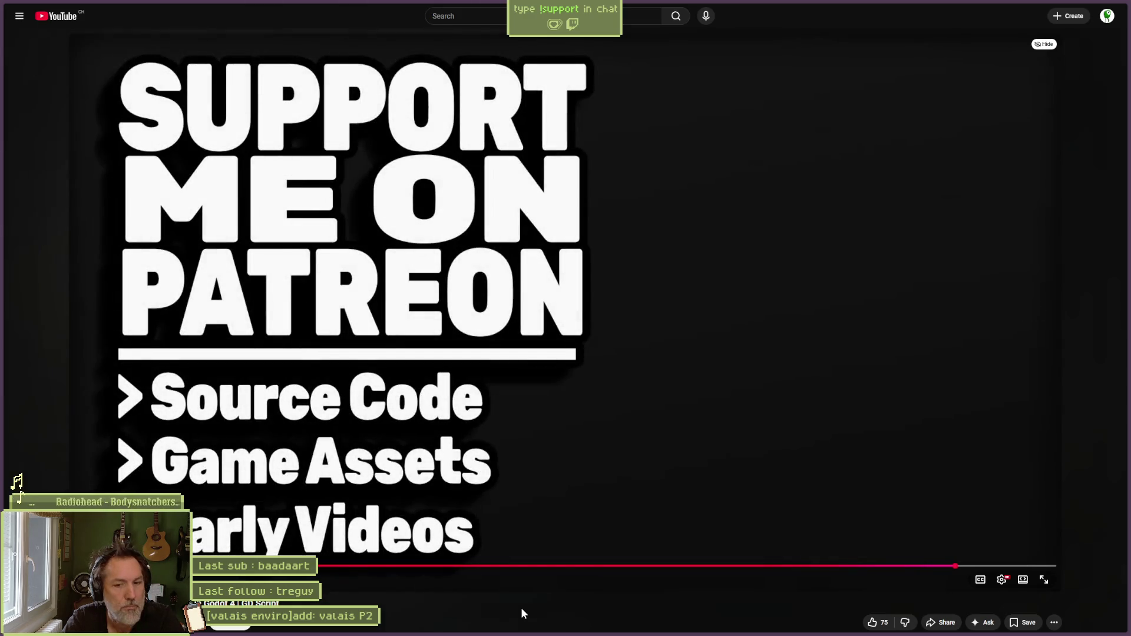
pyautogui.hotkey('alt', 'Tab')
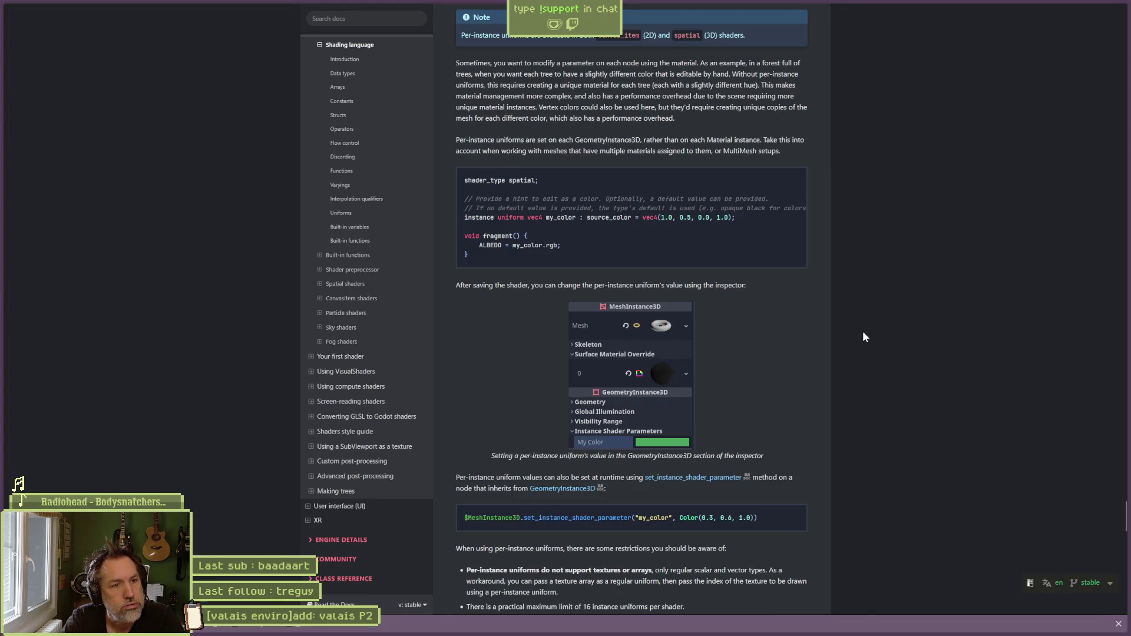
# Step: Select my_color in the docs' per-instance uniform example, then return to the Godot editor
pyautogui.click(536, 221)
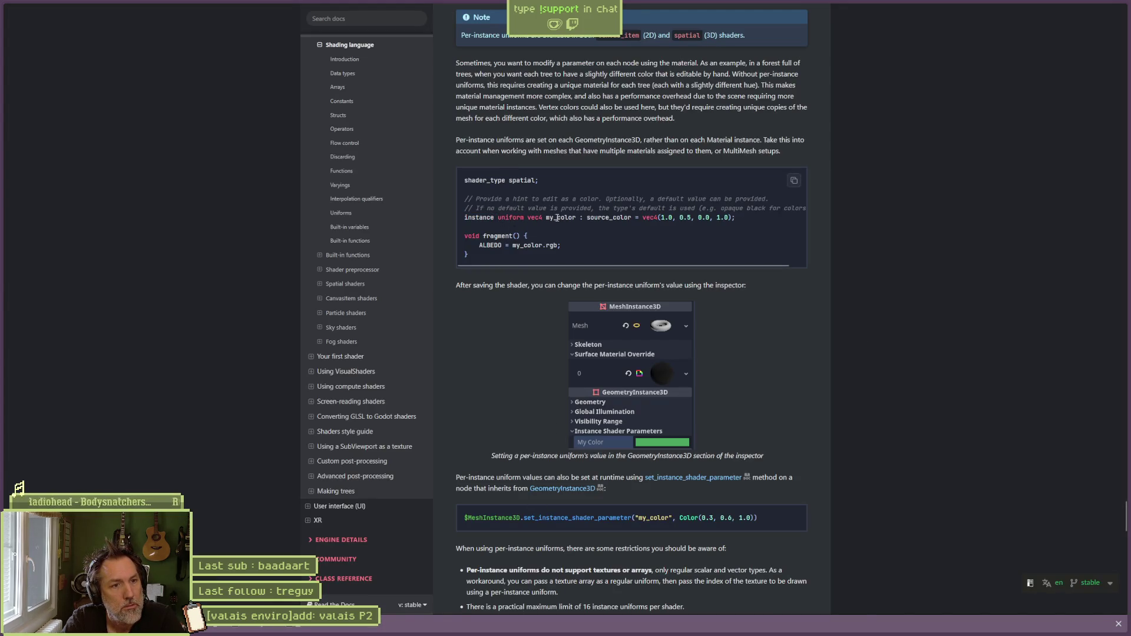
pyautogui.doubleClick(560, 218)
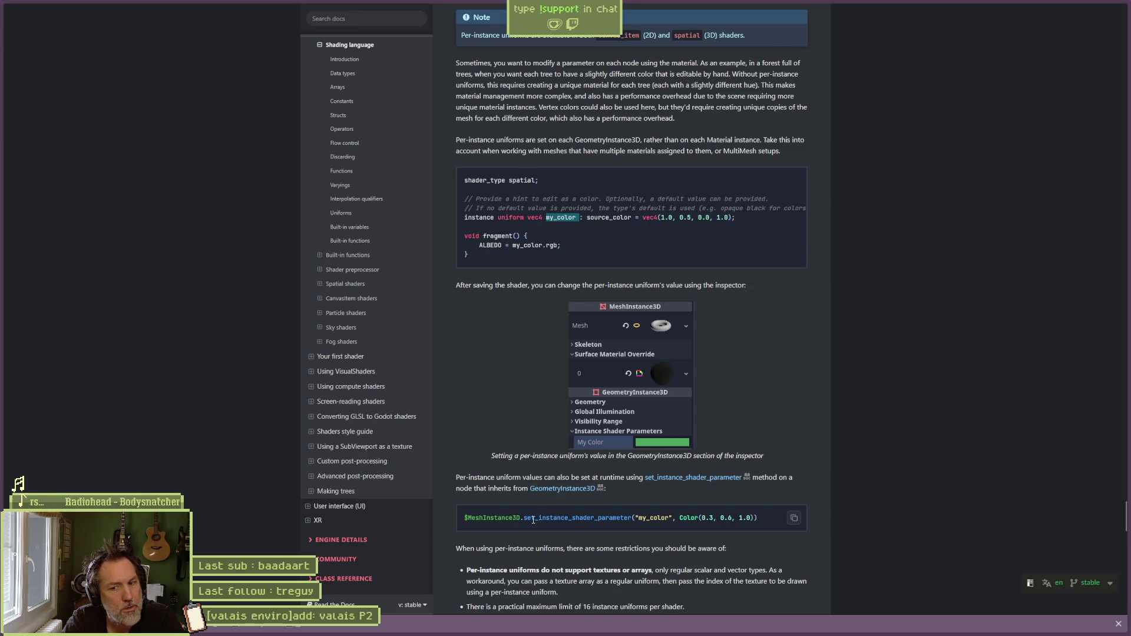
pyautogui.hotkey('alt', 'Tab')
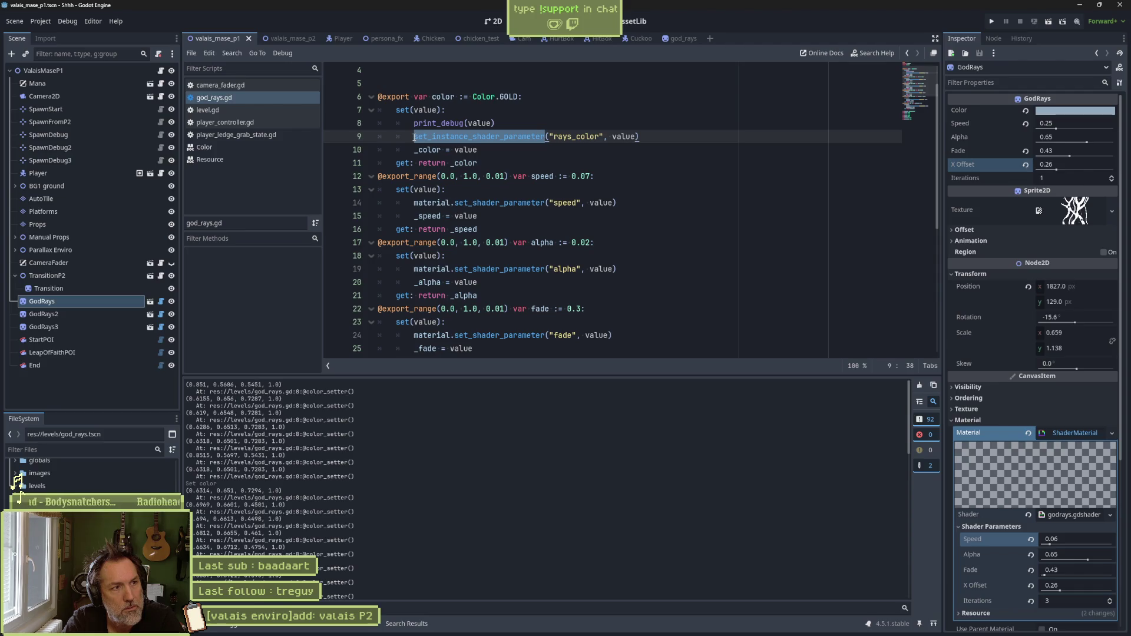
# Step: Open god_rays.tscn, then show valais_mase_p2 in 2D with GodRays Shader Parameters expanded
pyautogui.click(414, 137)
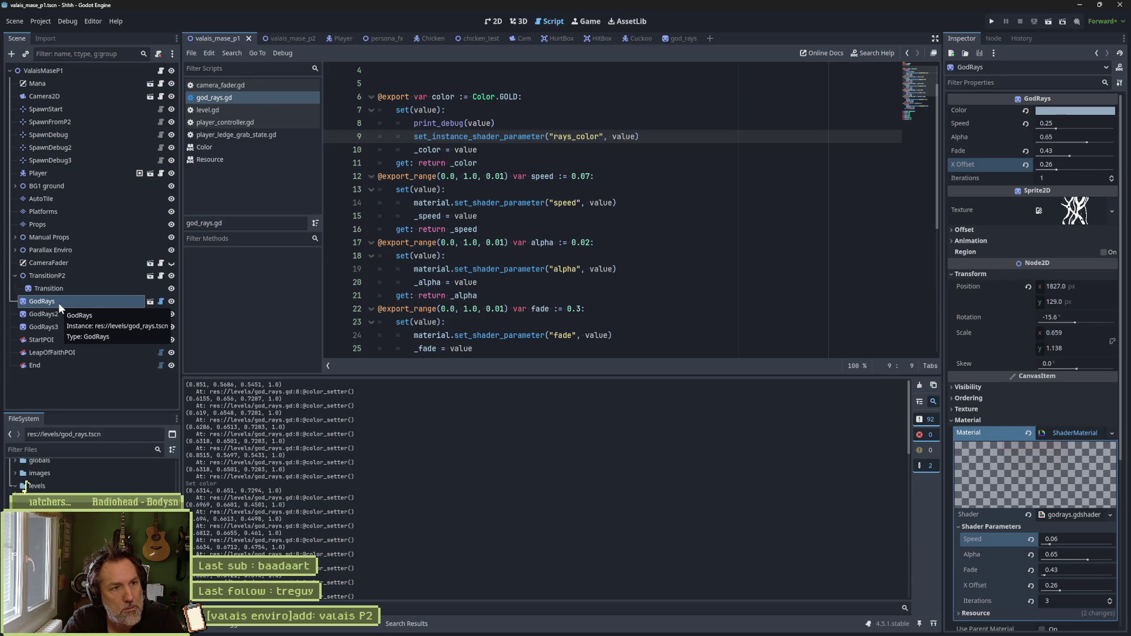
pyautogui.moveTo(420, 136)
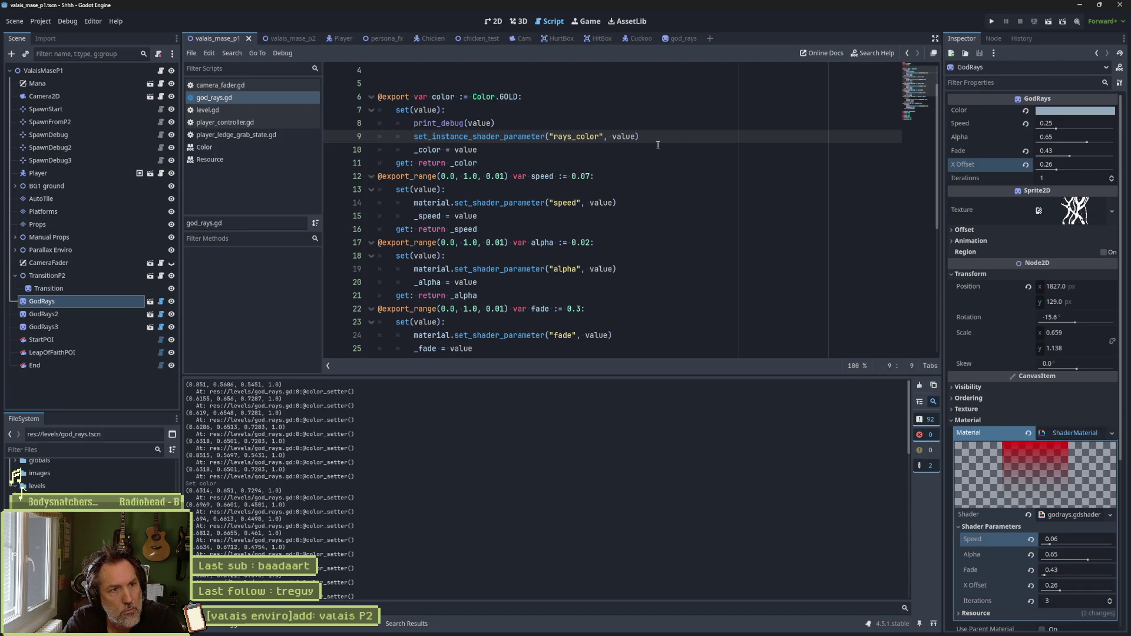
pyautogui.click(151, 302)
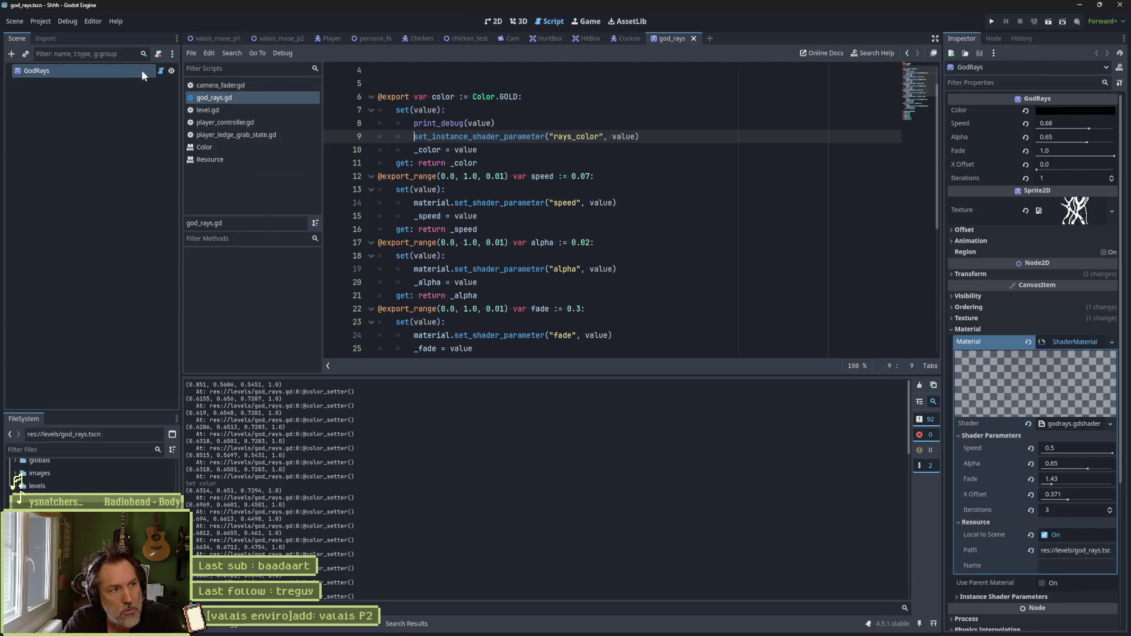
pyautogui.scroll(-4, 998, 370)
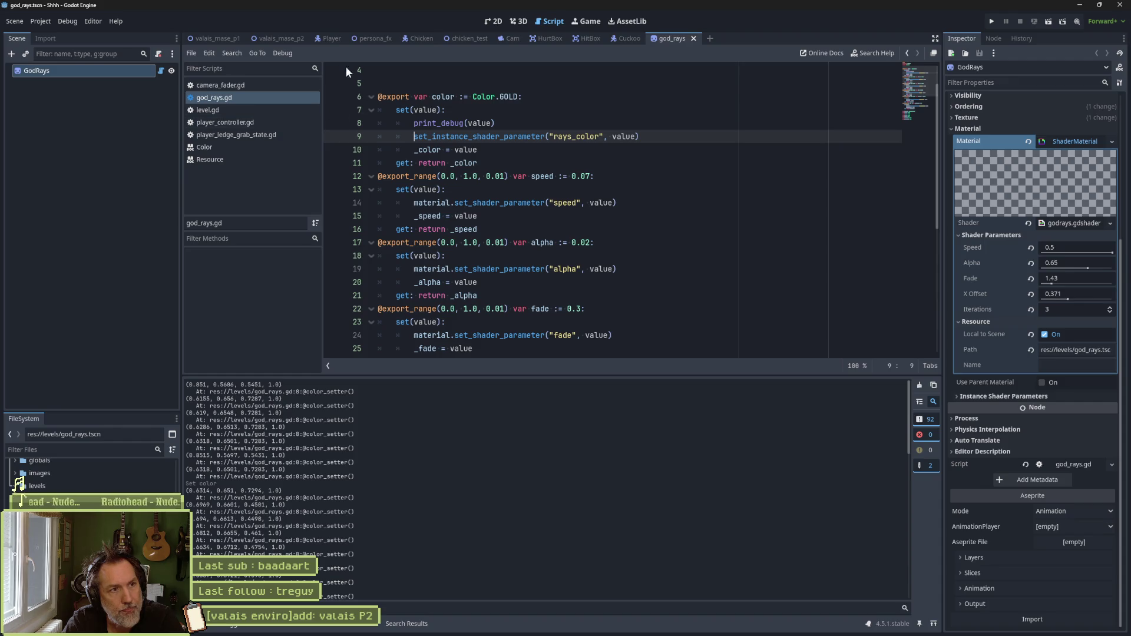
pyautogui.click(278, 41)
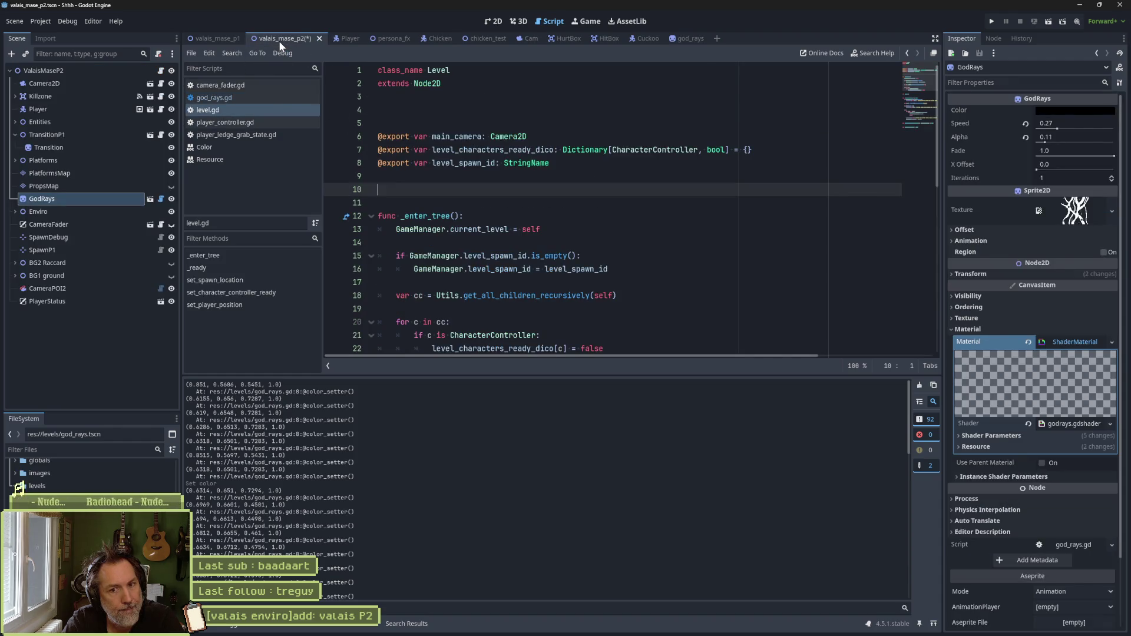
pyautogui.click(990, 435)
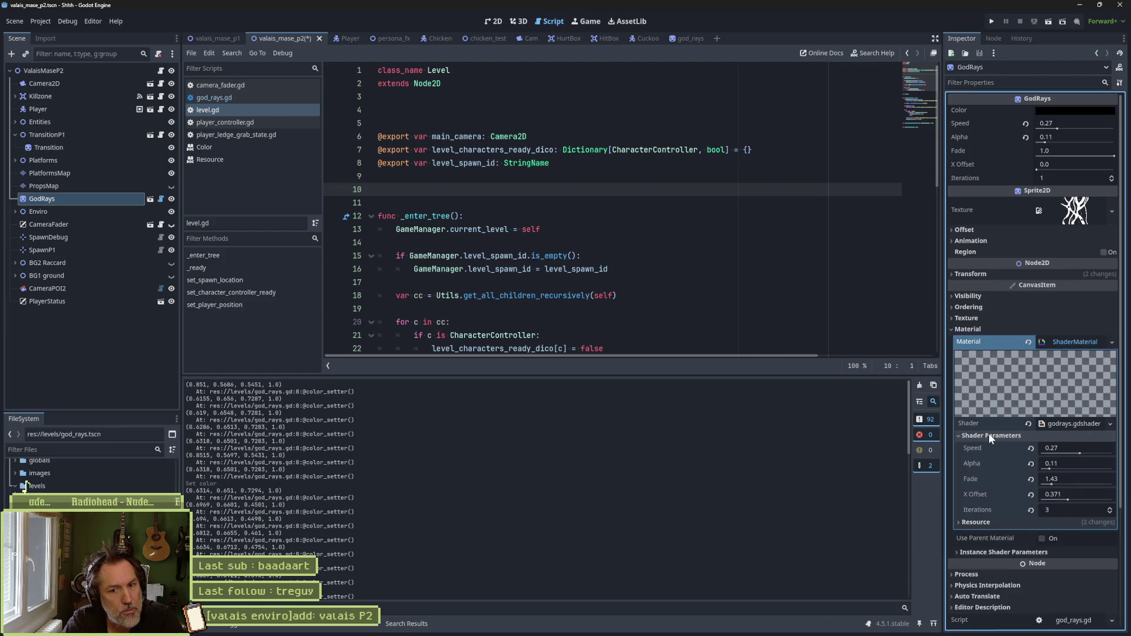
pyautogui.click(492, 21)
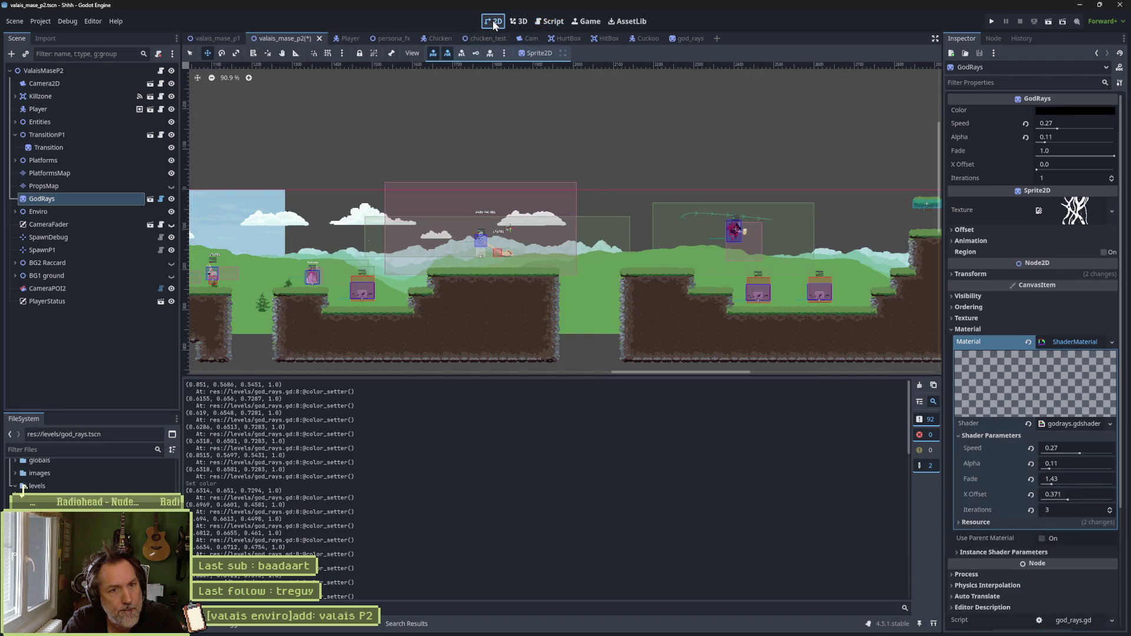
# Step: On the valais_mase_p1 level, reset GodRays' Color, set it to magenta fa00e2, and clear the output log
pyautogui.click(220, 38)
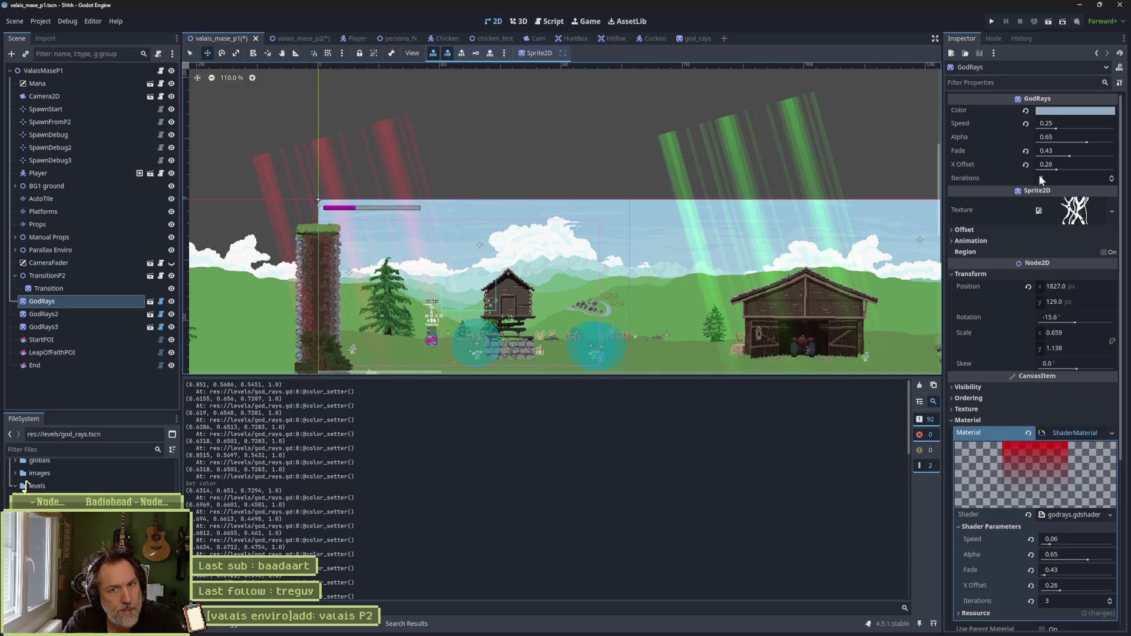
pyautogui.click(1025, 109)
pyautogui.click(1075, 113)
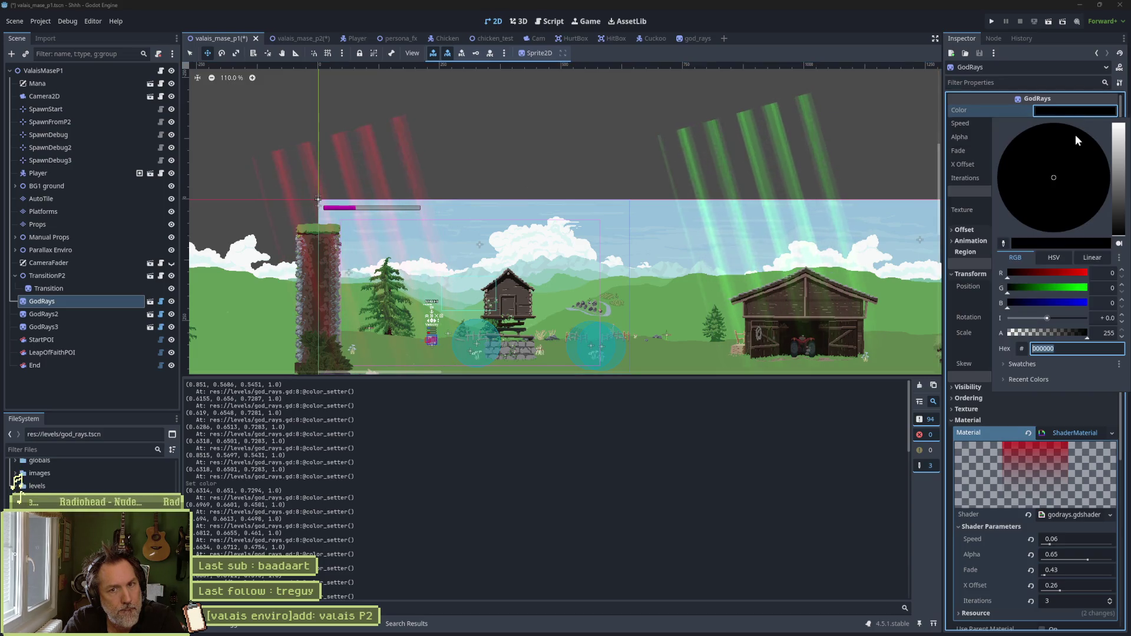
pyautogui.click(1084, 274)
pyautogui.moveTo(1113, 174)
pyautogui.mouseDown()
pyautogui.moveTo(1113, 150)
pyautogui.moveTo(1112, 172)
pyautogui.mouseUp()
pyautogui.click(1105, 155)
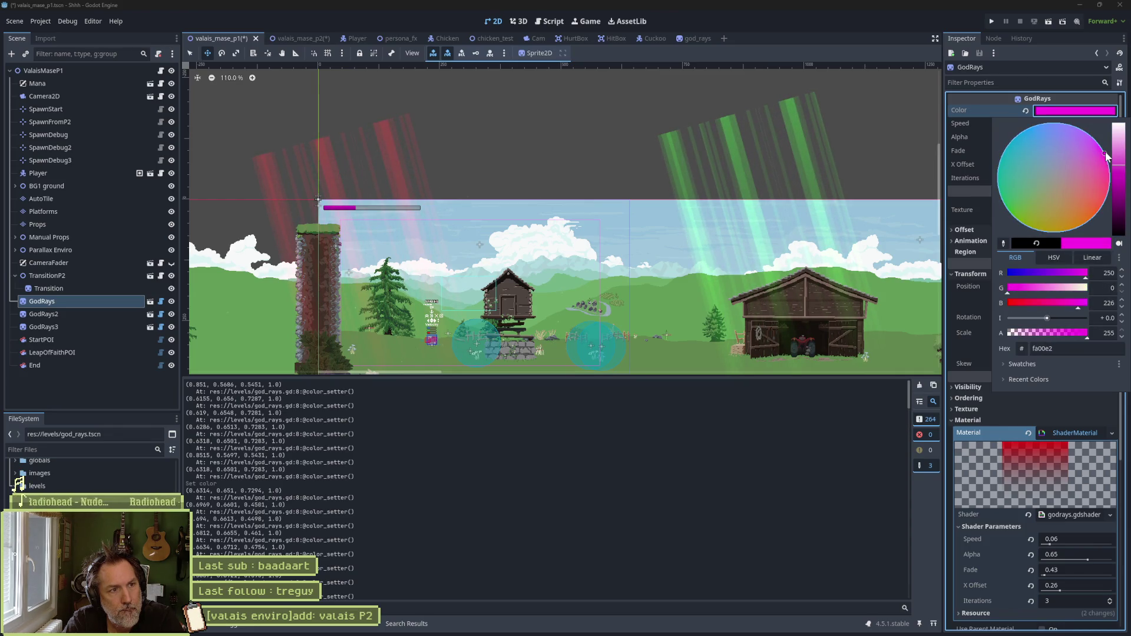
pyautogui.click(845, 412)
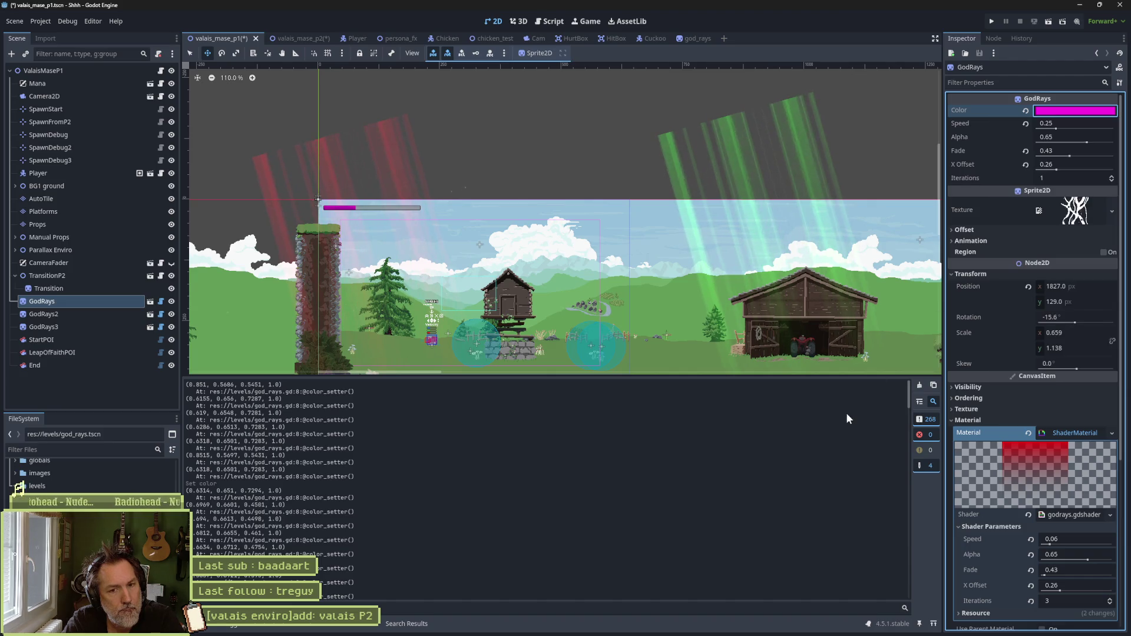
pyautogui.click(919, 385)
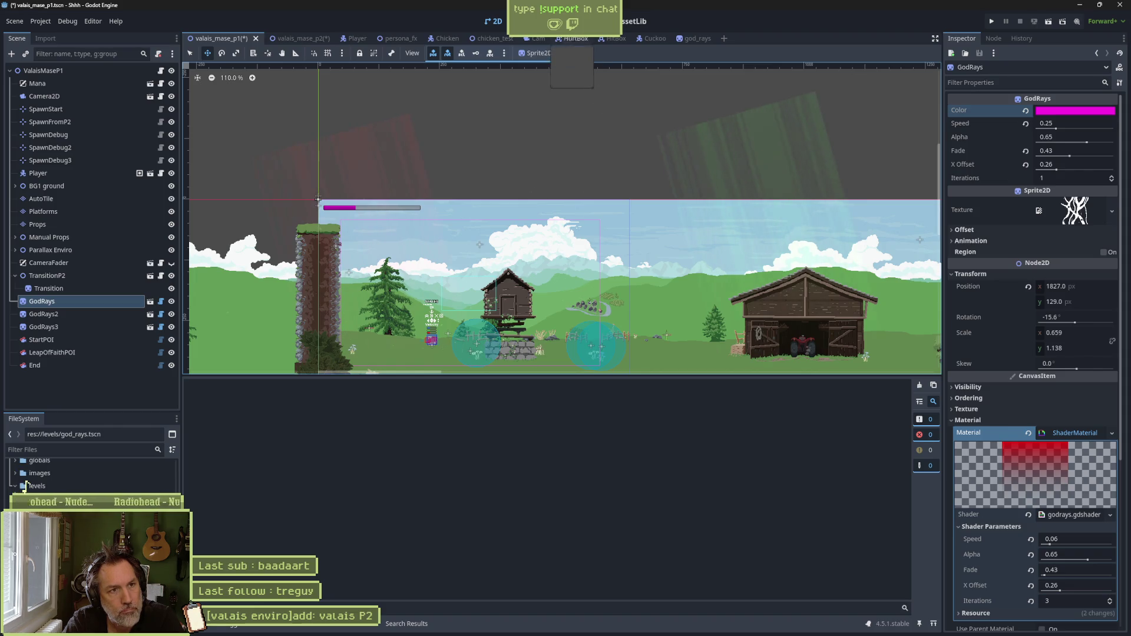
# Step: In god_rays.gd, remove the print_debug(value) line from the colour setter and save
pyautogui.click(566, 21)
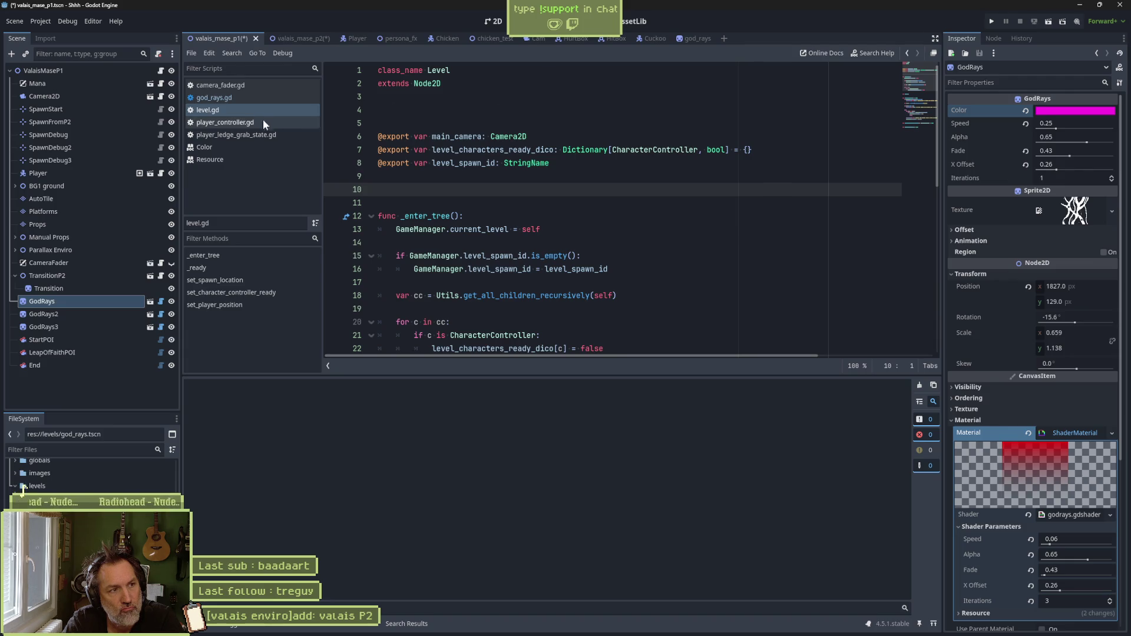
pyautogui.click(235, 96)
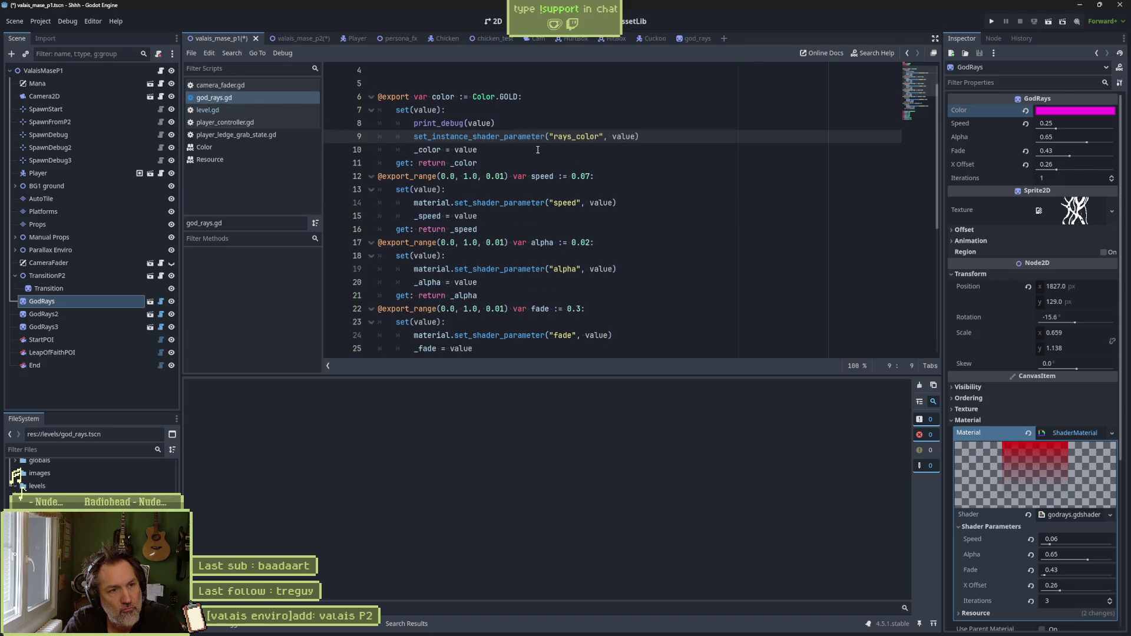
pyautogui.click(528, 123)
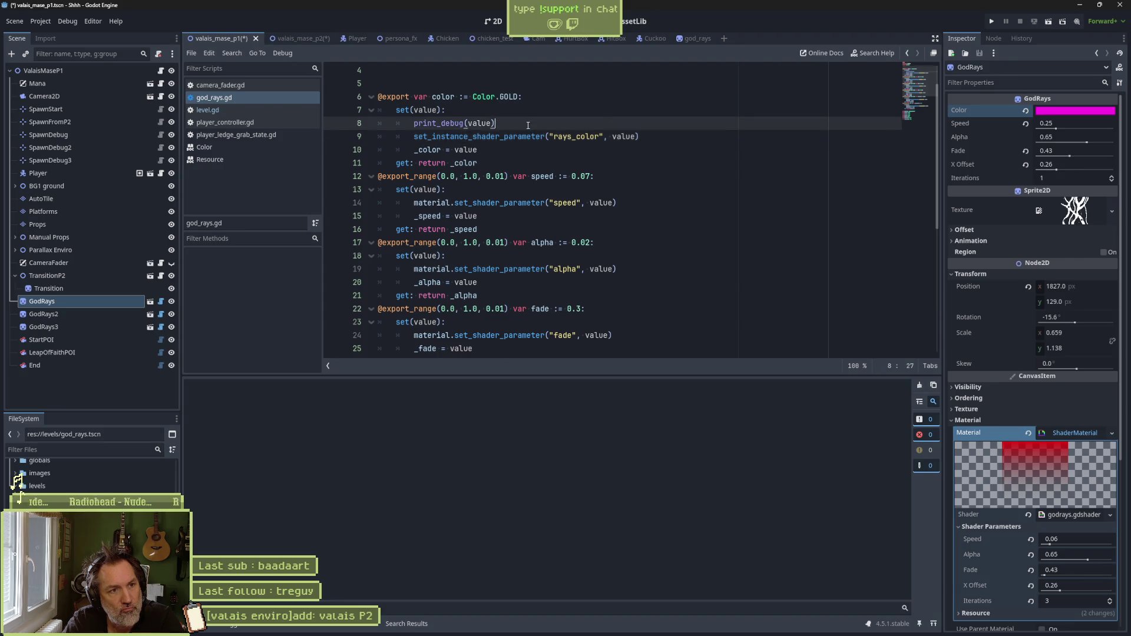
pyautogui.hotkey('ctrl', 'x')
pyautogui.hotkey('ctrl', 's')
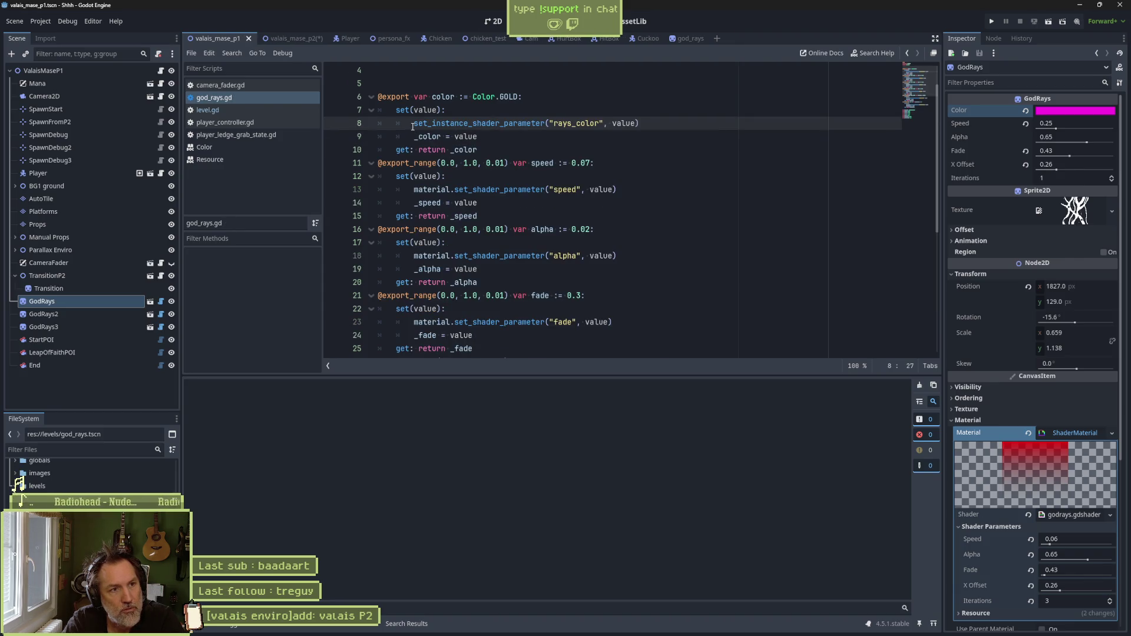
# Step: Duplicate the rays_color setter call onto a new line right after set(value):
pyautogui.moveTo(413, 123); pyautogui.dragTo(643, 131)
pyautogui.hotkey('ctrl', 'c')
pyautogui.press('Up')
pyautogui.press('Up')
pyautogui.press('End')
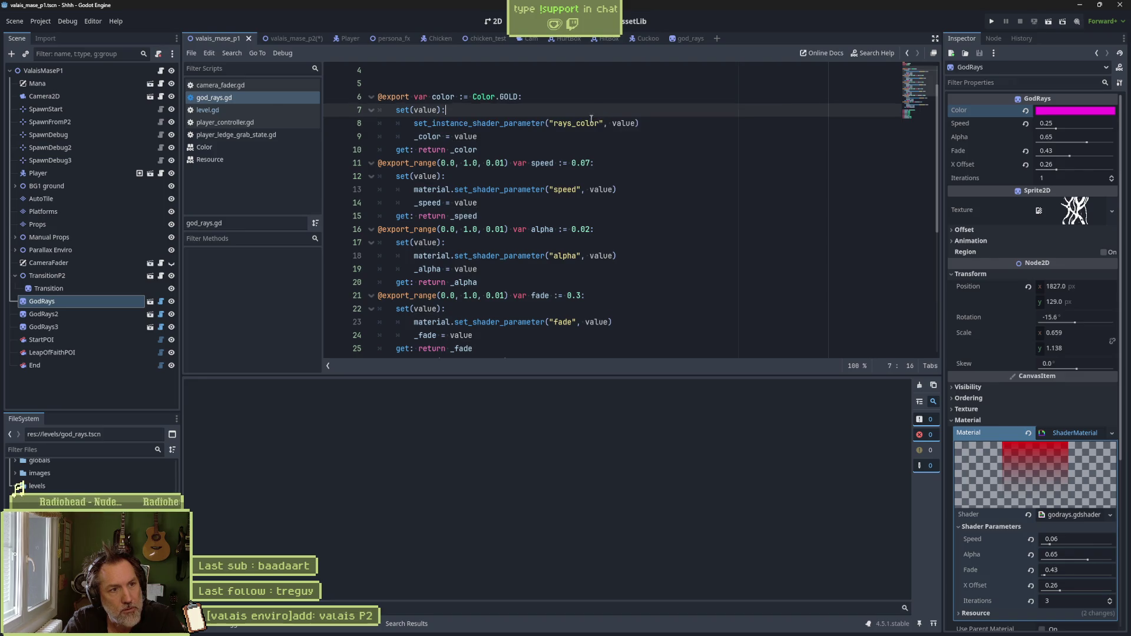
pyautogui.hotkey('ctrl', 'v')
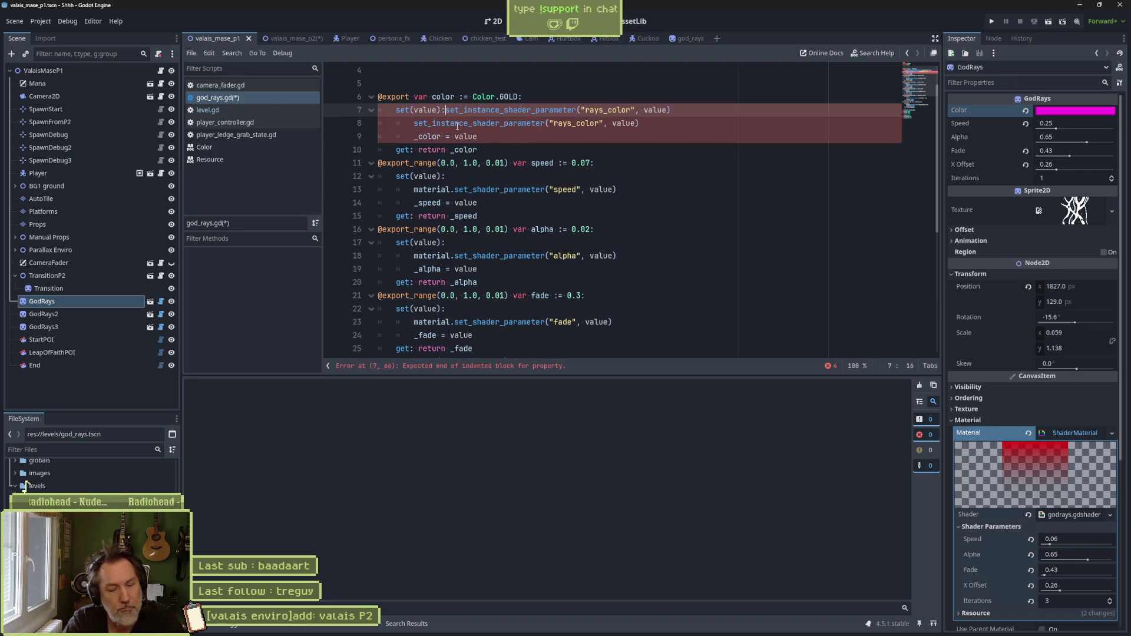
pyautogui.click(446, 110)
pyautogui.press('Return')
# Step: Turn the duplicate into print_debug(get_instance_shader_parameter("rays_color")), save, and return to 2D
pyautogui.write('print_debug(')
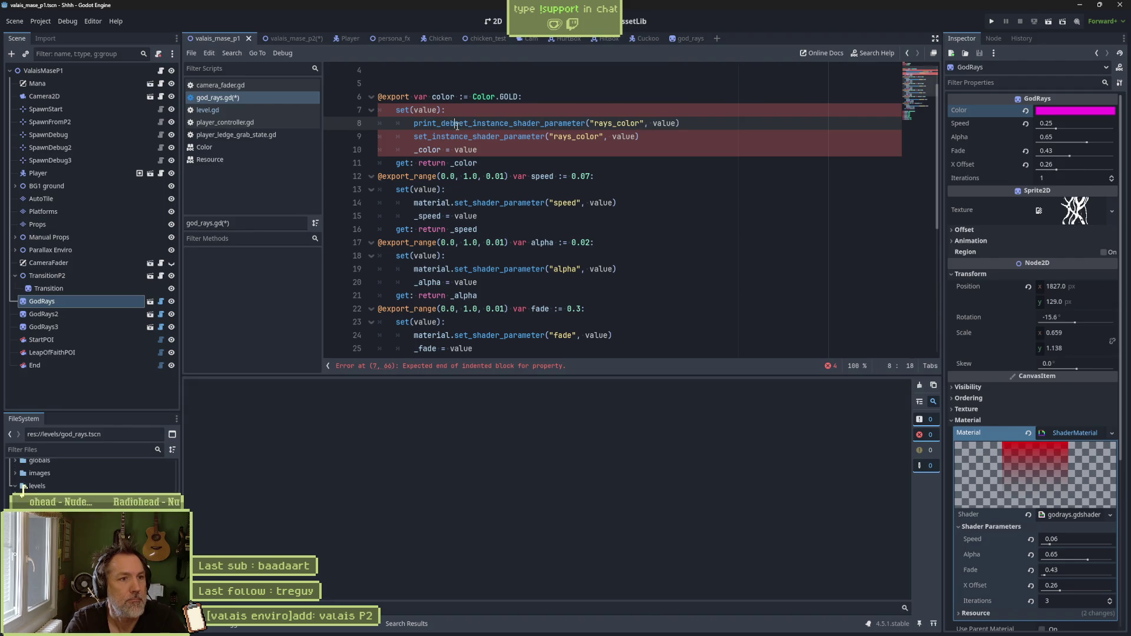
pyautogui.press('Delete')
pyautogui.write('g(g')
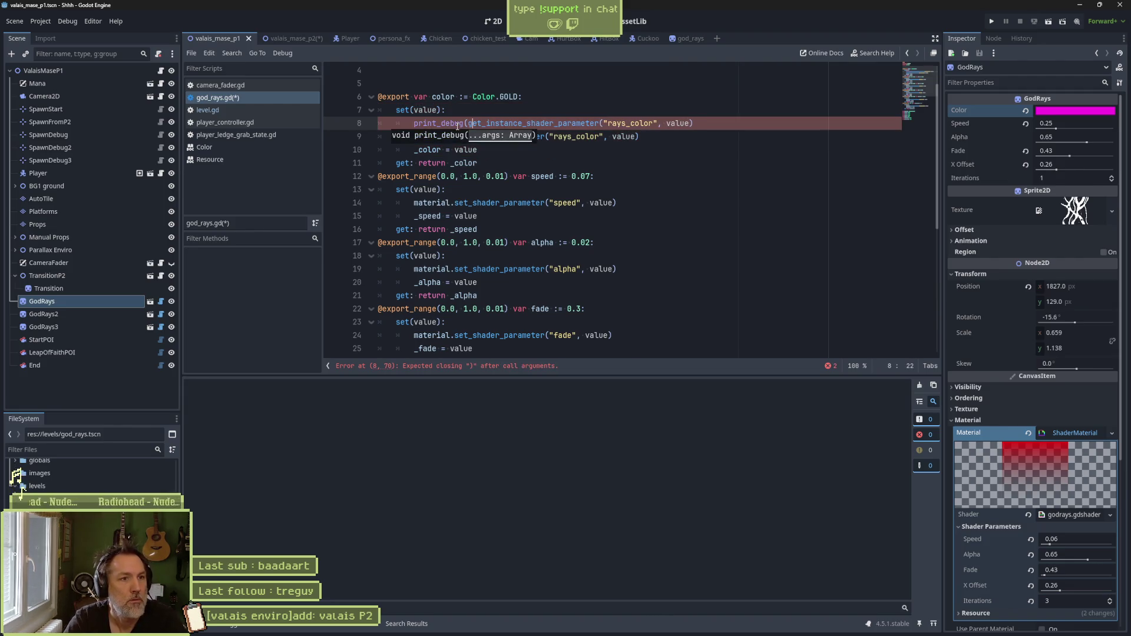
pyautogui.doubleClick(678, 124)
pyautogui.press('BackSpace')
pyautogui.press('BackSpace')
pyautogui.press('BackSpace')
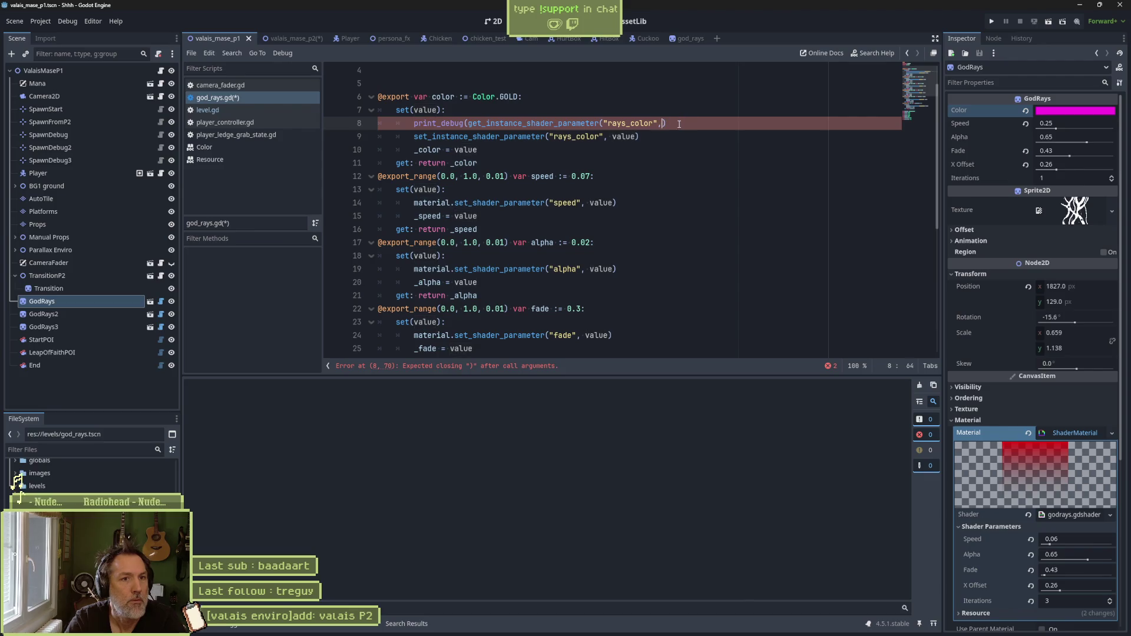
pyautogui.write(')')
pyautogui.hotkey('ctrl', 's')
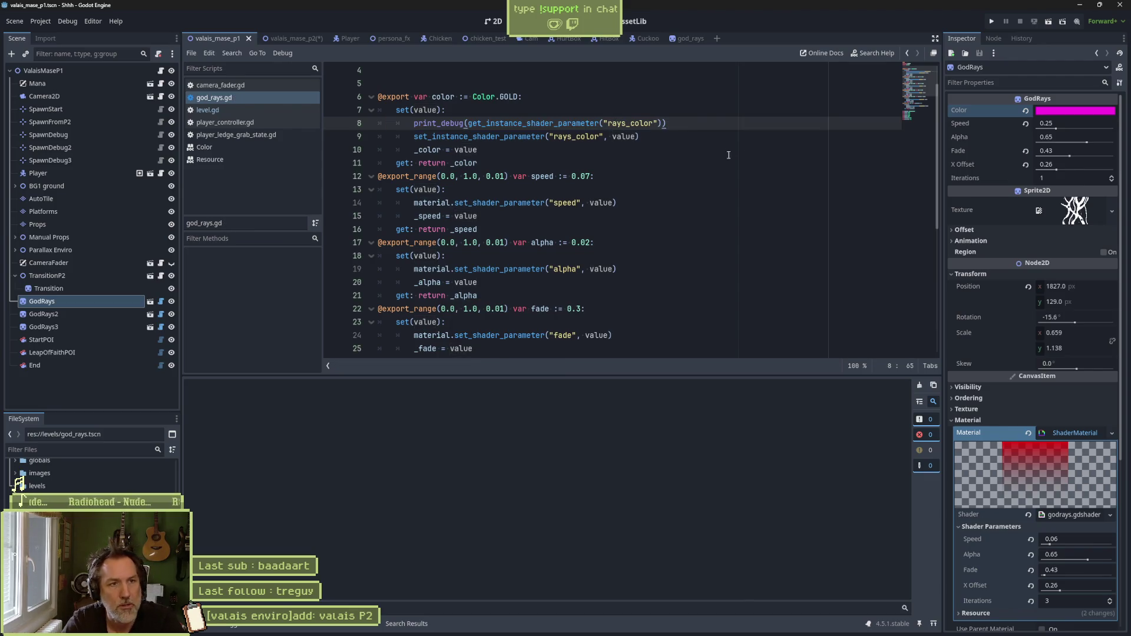
pyautogui.click(493, 21)
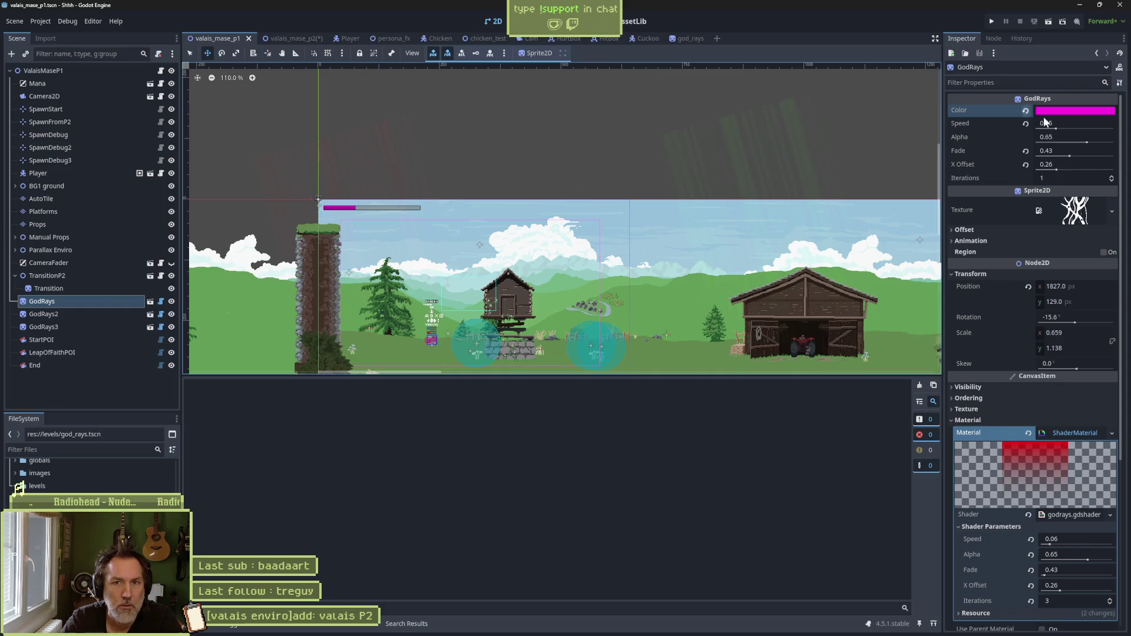
# Step: Darken the GodRays sprite's Color to near black
pyautogui.click(1073, 112)
pyautogui.moveTo(1055, 162); pyautogui.dragTo(1058, 168)
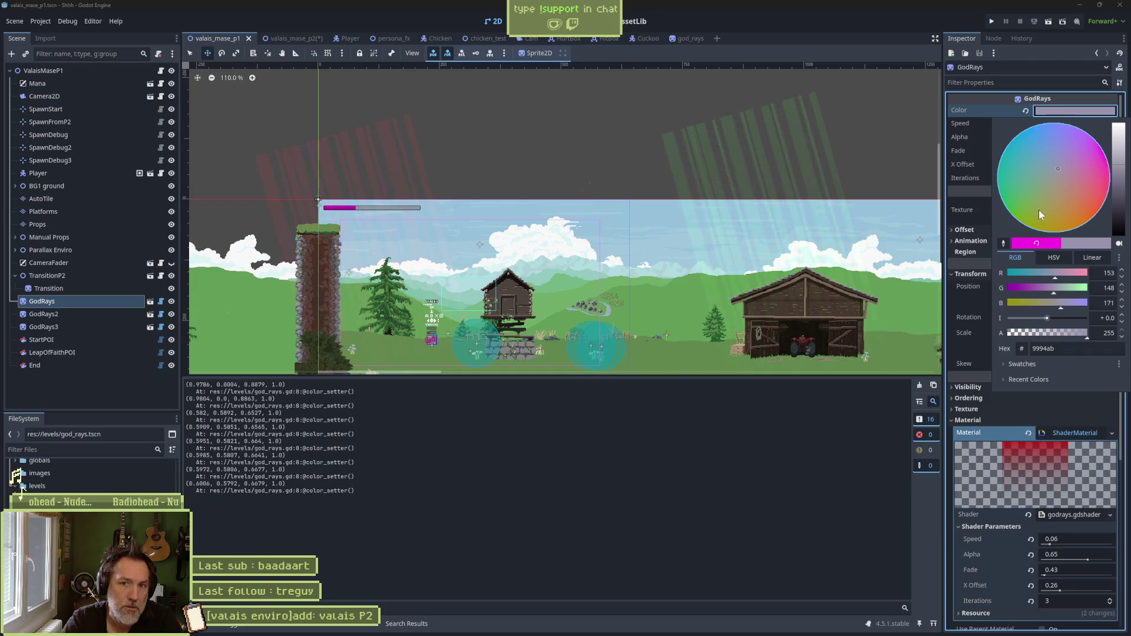
pyautogui.moveTo(1118, 164); pyautogui.dragTo(1120, 243)
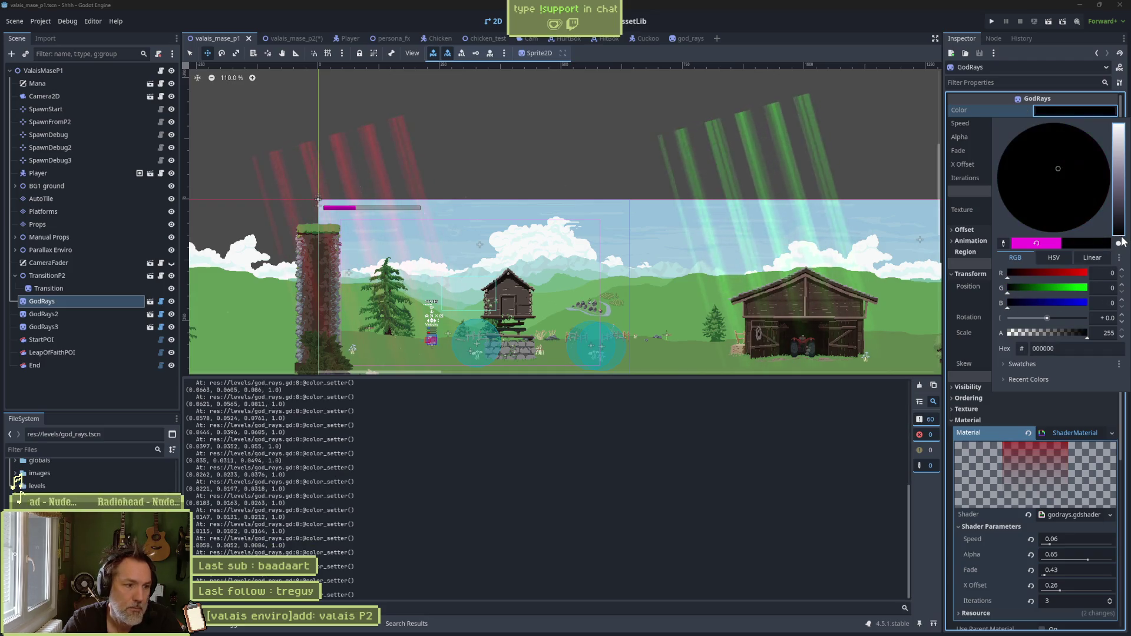
pyautogui.click(835, 431)
# Step: Set the GodRays2 sprite's Color to pure white
pyautogui.click(94, 315)
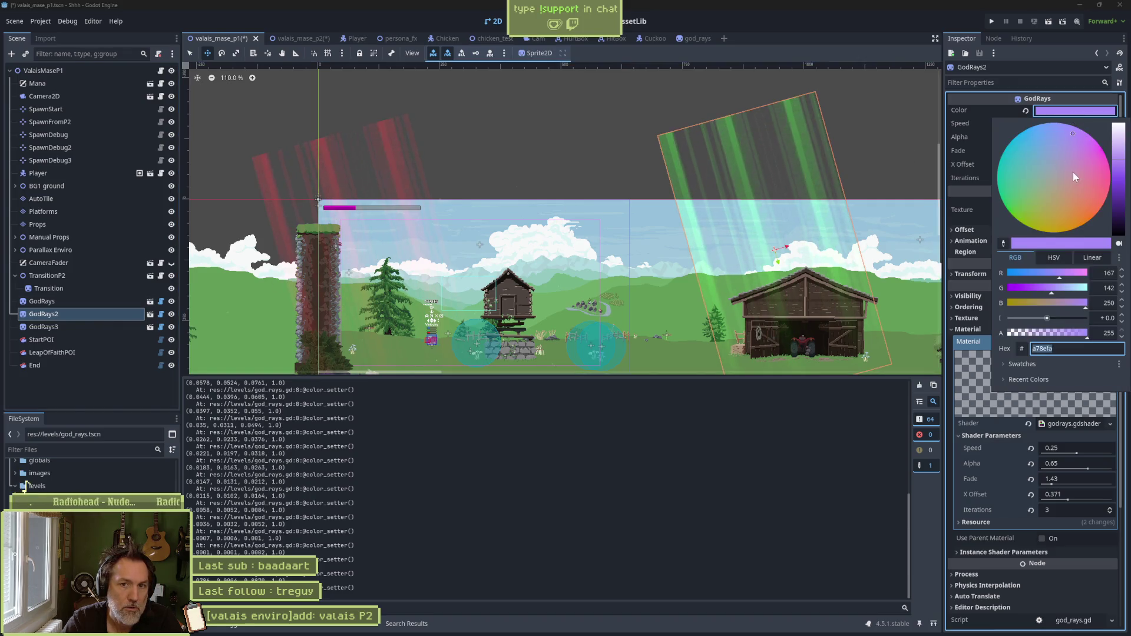
pyautogui.click(1089, 146)
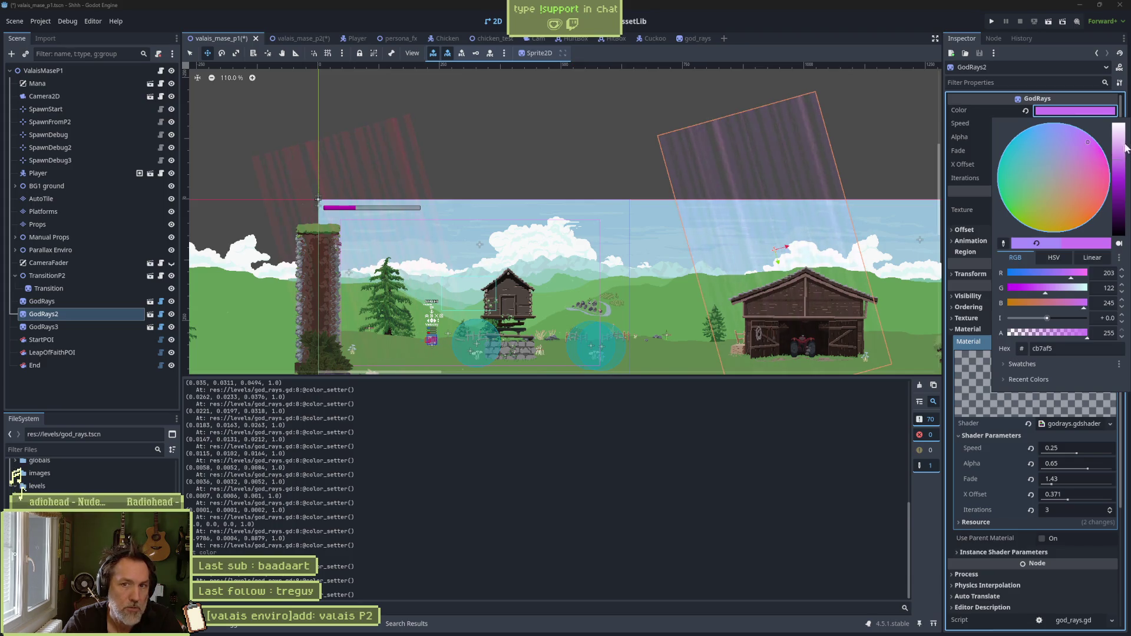
pyautogui.moveTo(1125, 148); pyautogui.dragTo(1122, 123)
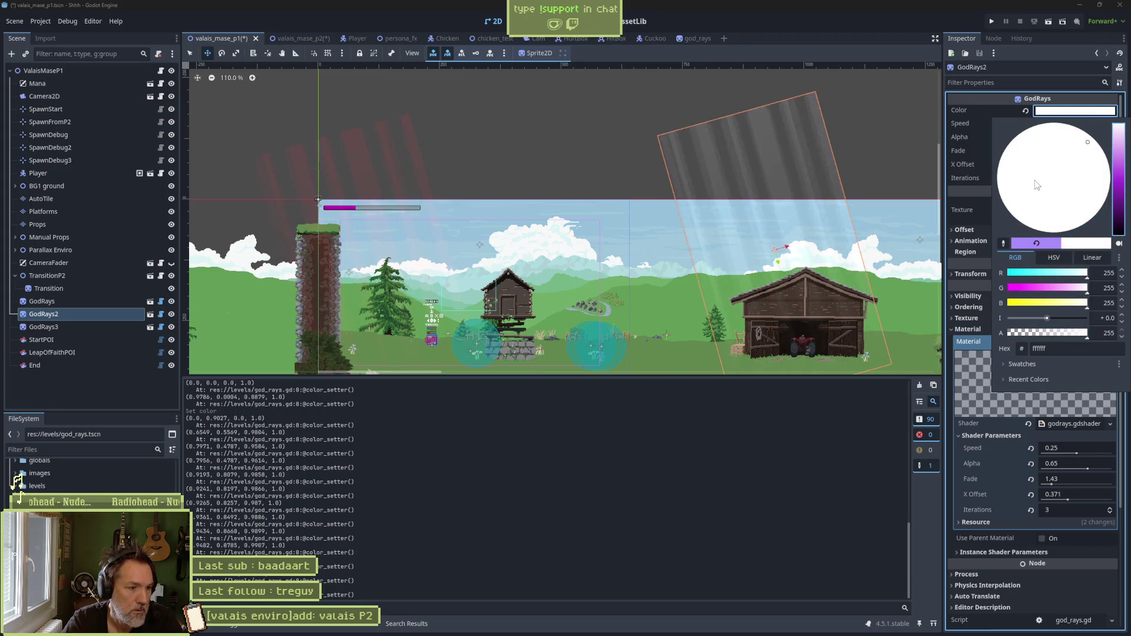
pyautogui.click(781, 427)
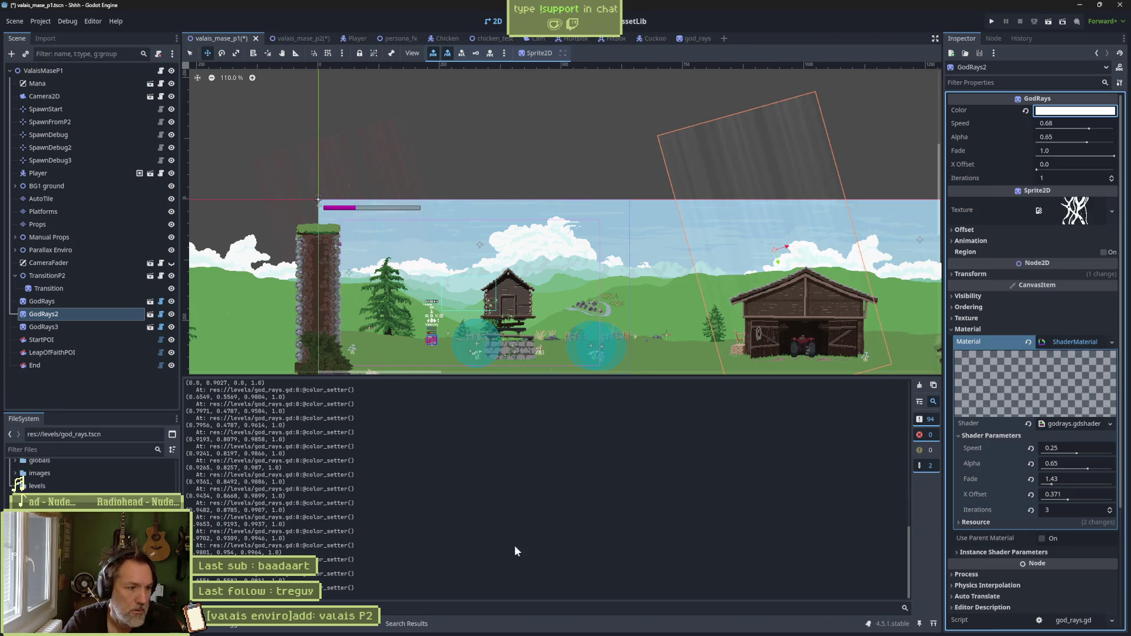
# Step: Clear the output log and fine-tune GodRays' Color to exactly 010101
pyautogui.click(70, 299)
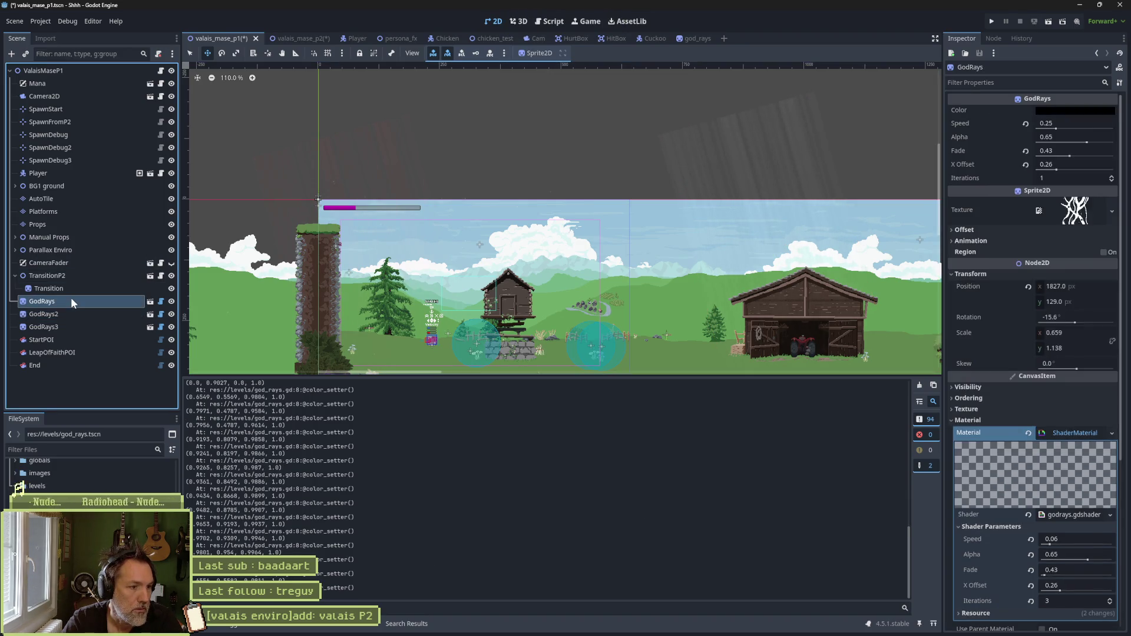
pyautogui.click(919, 388)
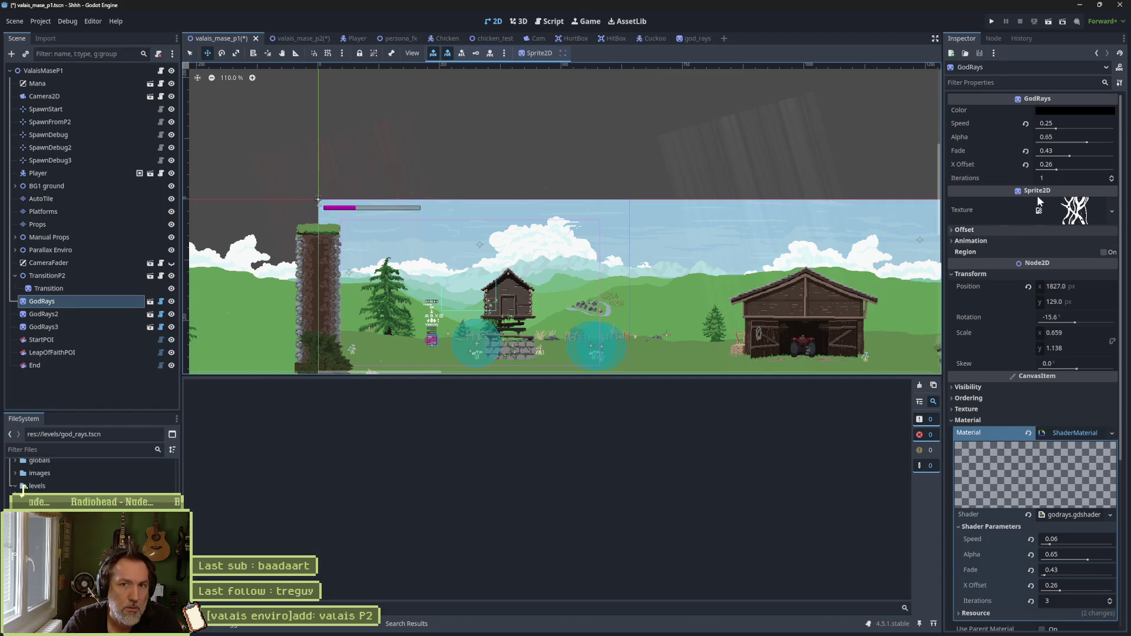
pyautogui.click(1066, 108)
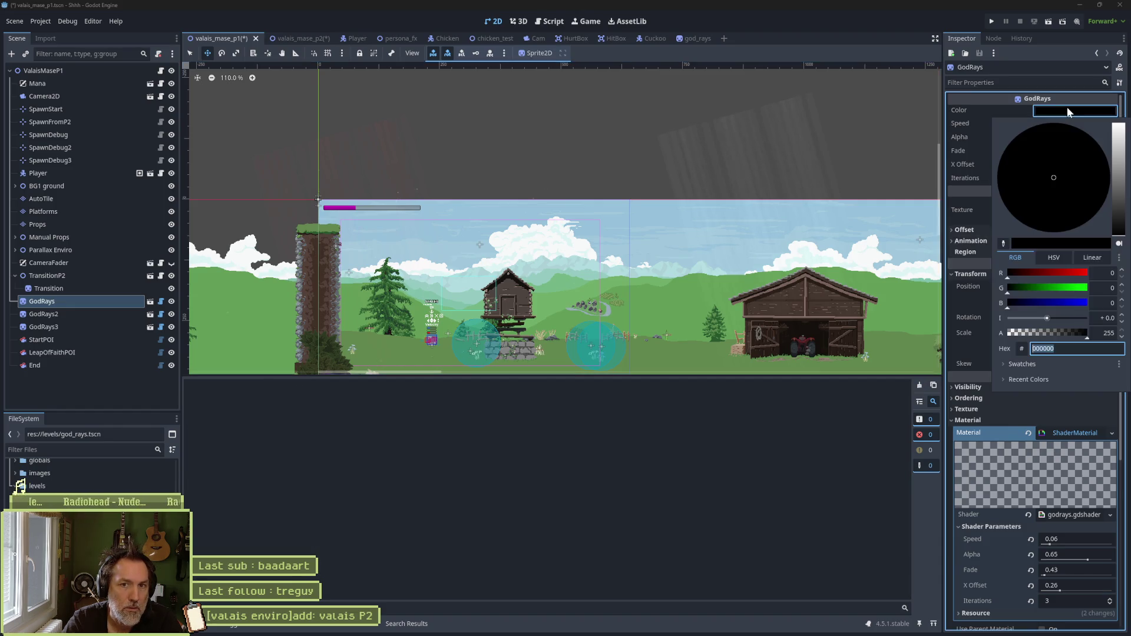
pyautogui.click(1121, 235)
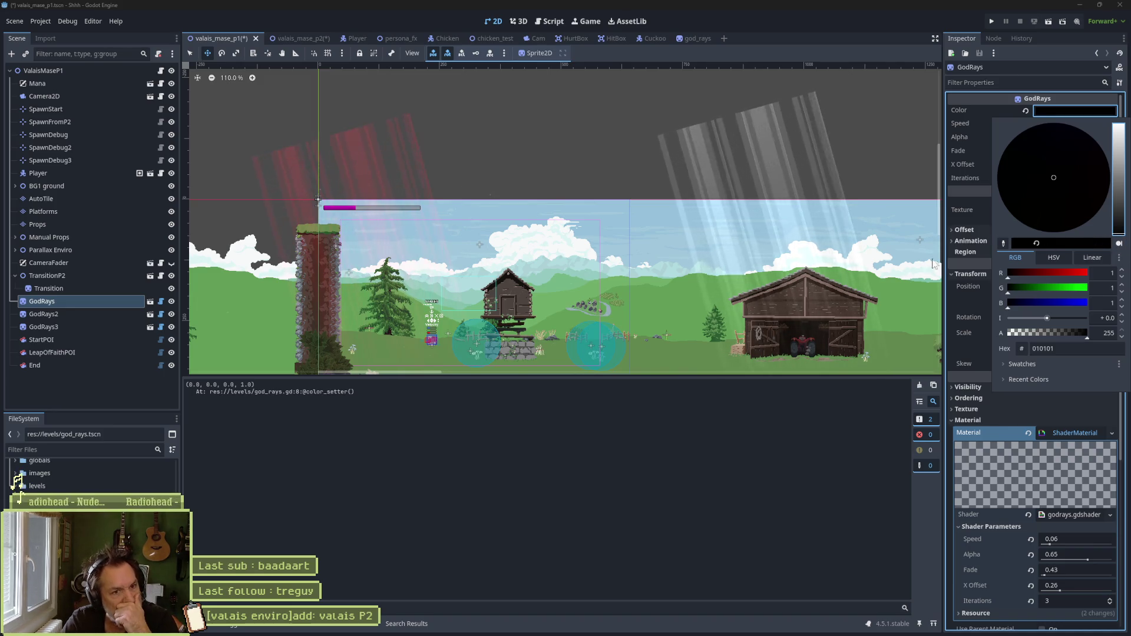
pyautogui.click(799, 437)
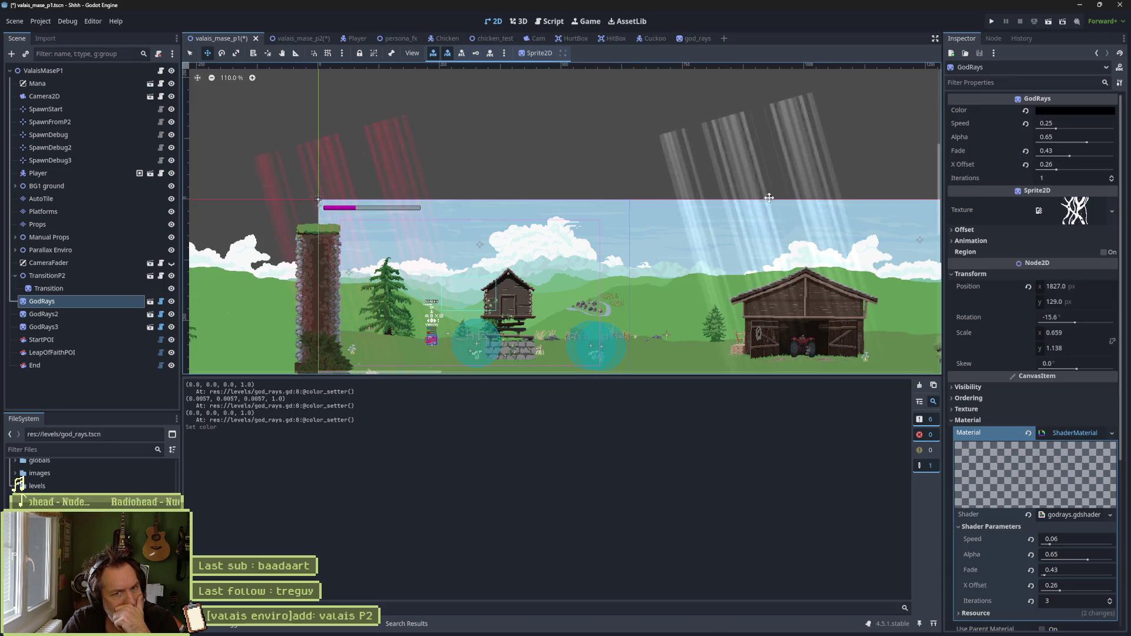
# Step: Set the GodRays3 sprite's Color to pure green 00ff00
pyautogui.click(70, 313)
pyautogui.click(76, 327)
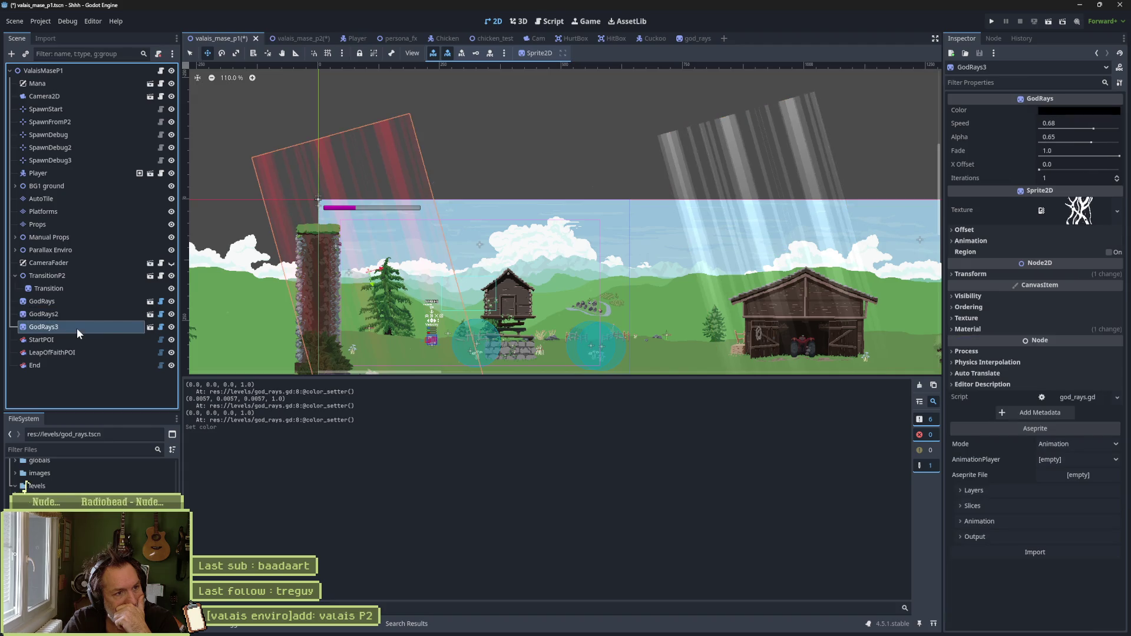
pyautogui.click(1090, 110)
pyautogui.moveTo(1074, 290); pyautogui.dragTo(1089, 289)
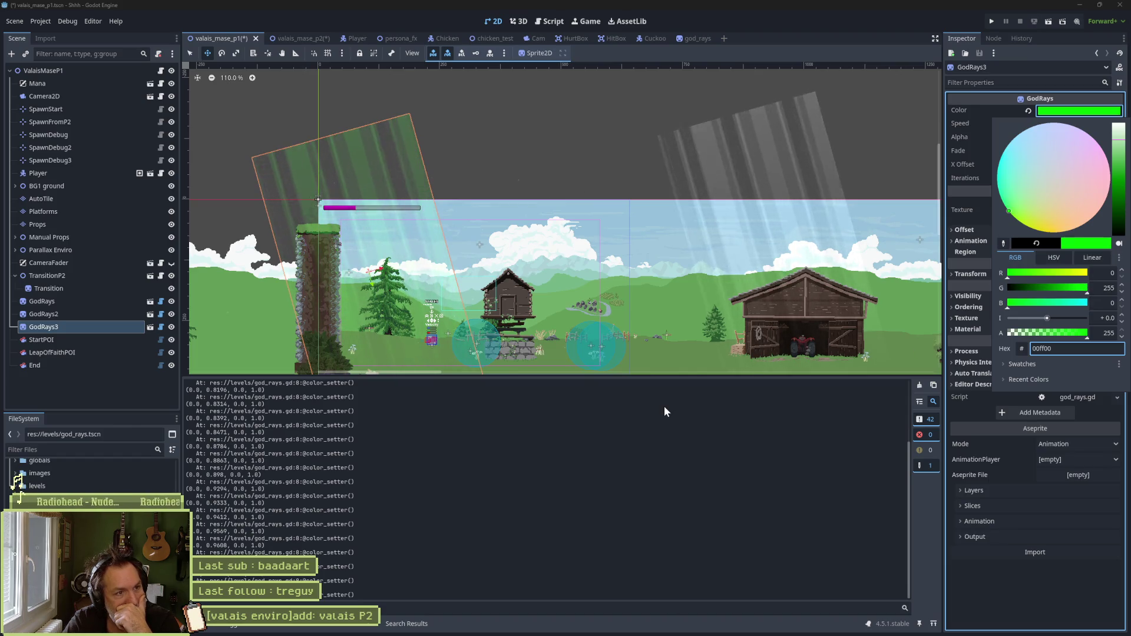
pyautogui.click(685, 454)
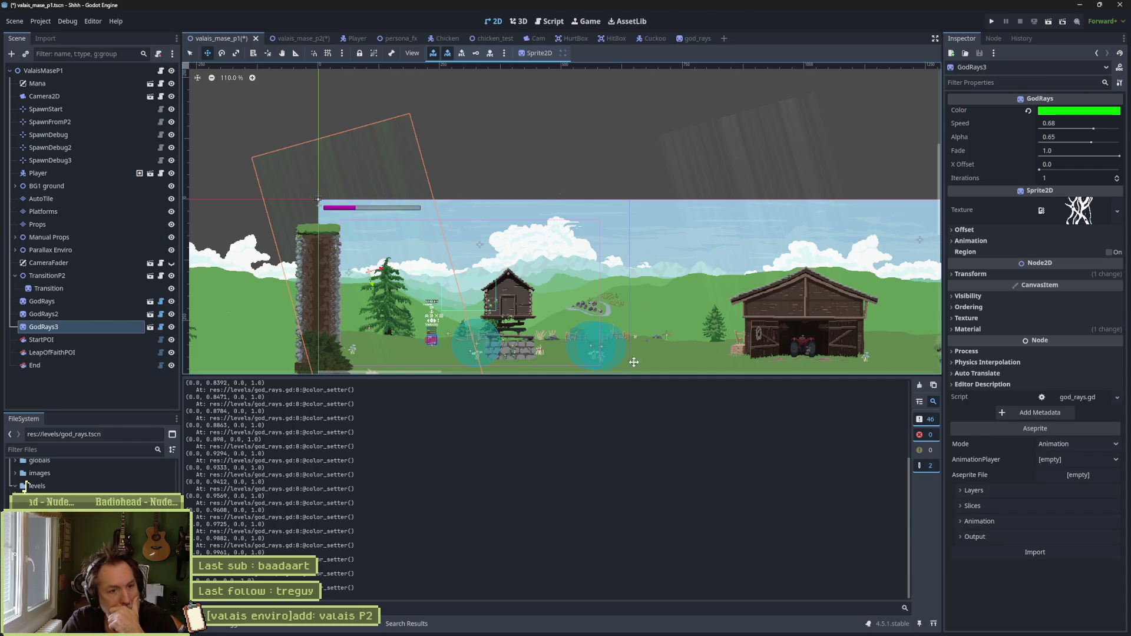
pyautogui.click(550, 22)
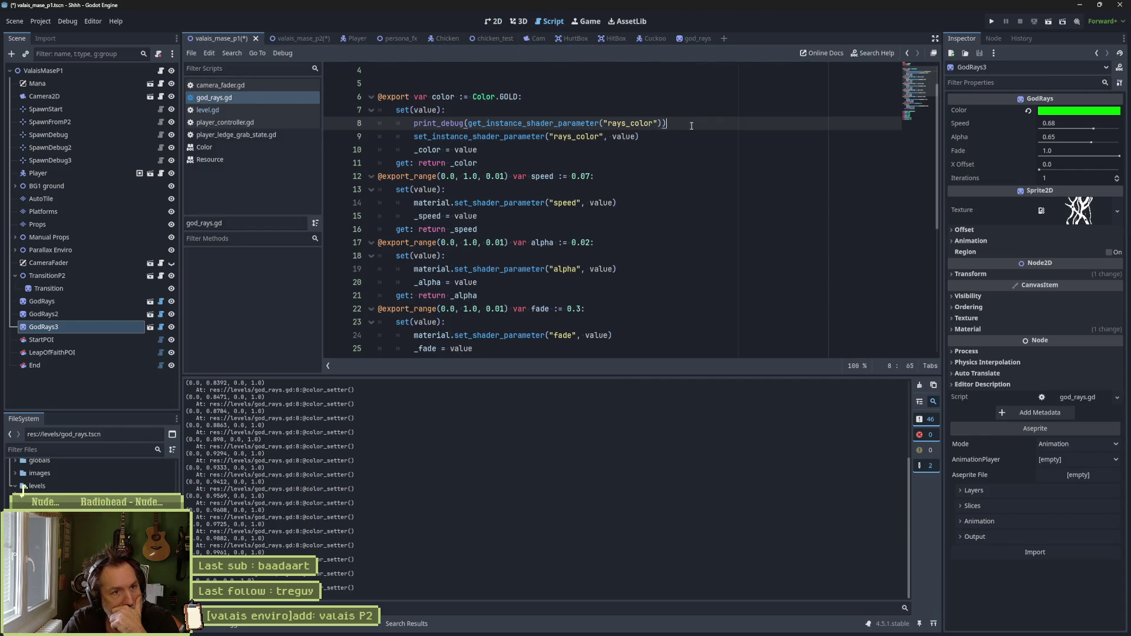
# Step: Delete the debug print line, save, and paste the rays_color instance-parameter line into the speed and alpha setters
pyautogui.hotkey('ctrl', 'shift', 'k')
pyautogui.hotkey('ctrl', 's')
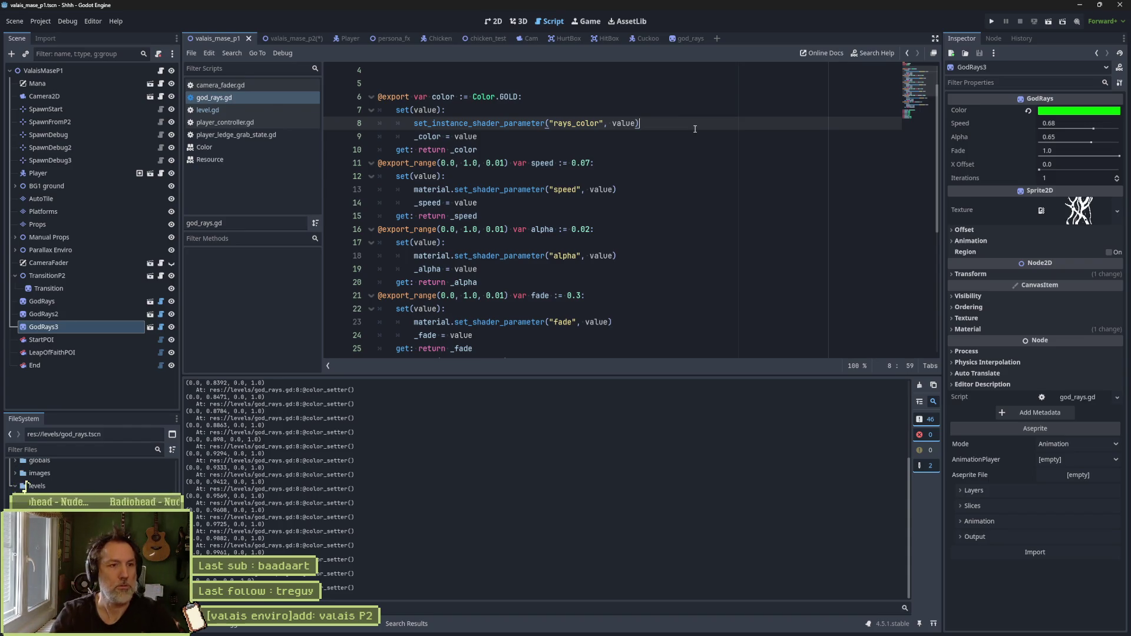
pyautogui.moveTo(648, 118); pyautogui.dragTo(647, 107)
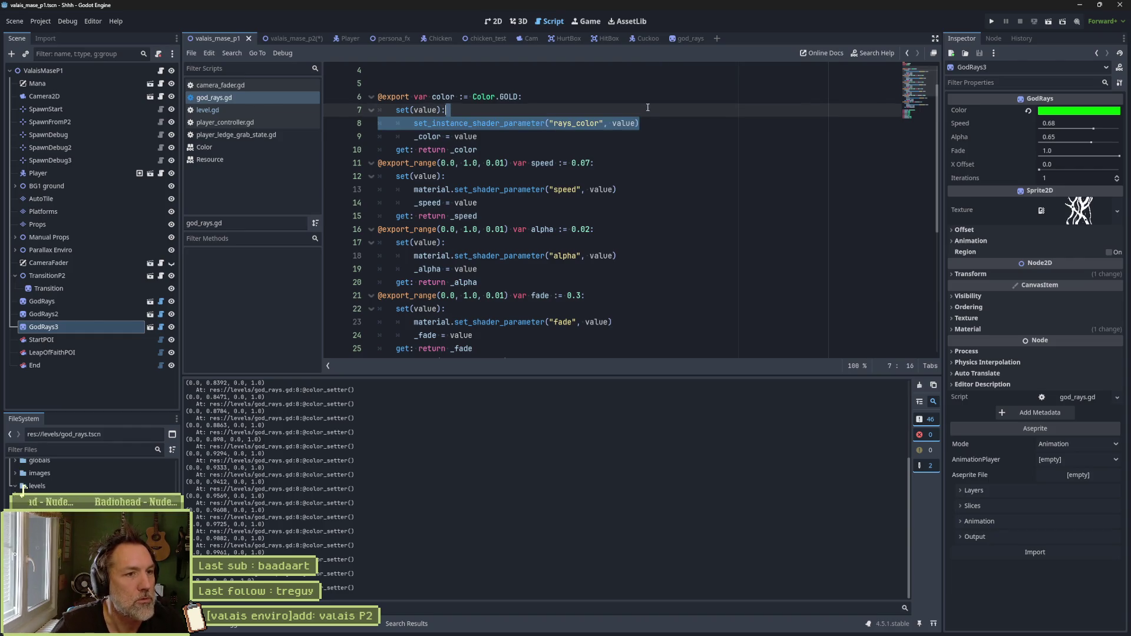
pyautogui.hotkey('ctrl', 'c')
pyautogui.click(636, 189)
pyautogui.hotkey('ctrl', 'v')
pyautogui.click(633, 269)
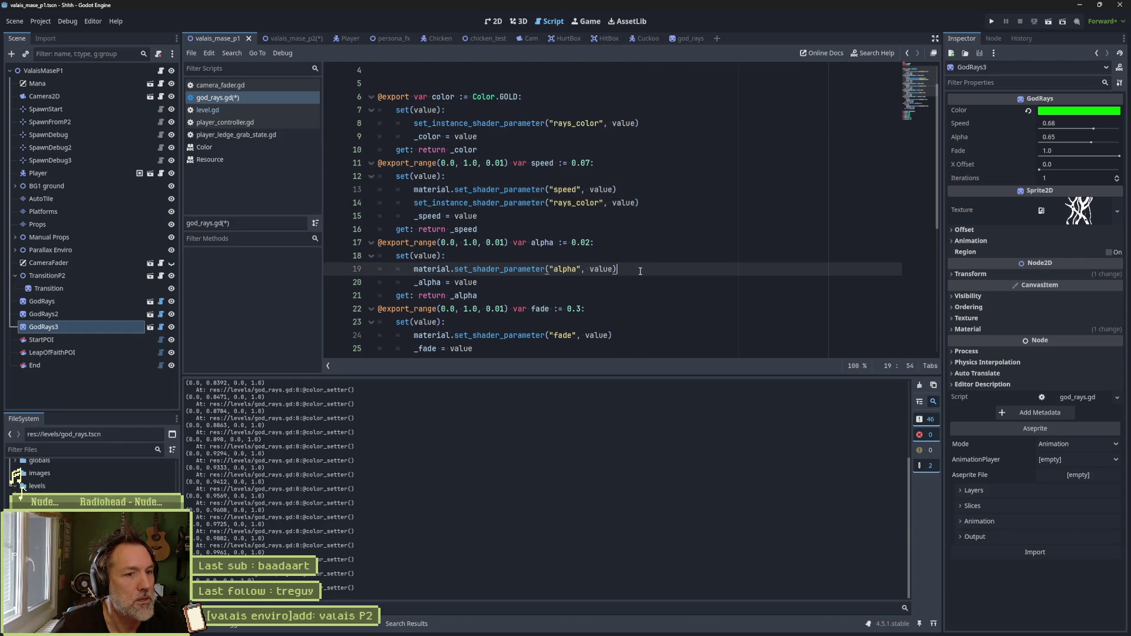
pyautogui.hotkey('ctrl', 'v')
# Step: Paste the same rays_color instance-parameter line into the fade, x_offset and iterations setters
pyautogui.scroll(-3, 631, 259)
pyautogui.click(627, 229)
pyautogui.hotkey('ctrl', 'v')
pyautogui.click(631, 309)
pyautogui.hotkey('ctrl', 'v')
pyautogui.scroll(-3, 634, 309)
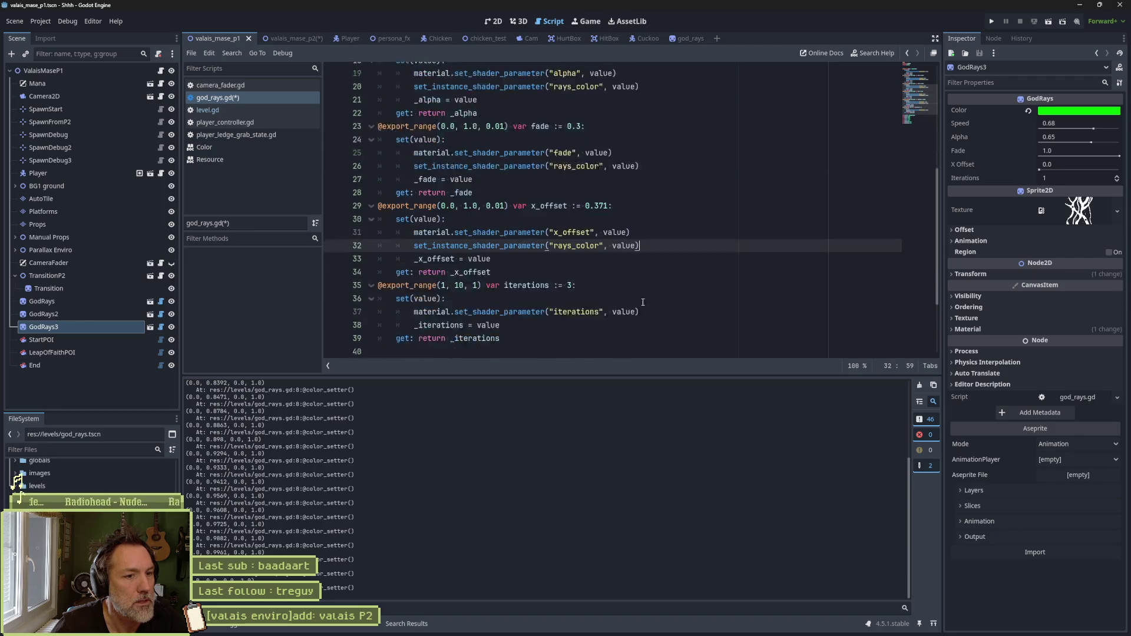
pyautogui.click(646, 268)
pyautogui.hotkey('ctrl', 'v')
# Step: Make the new speed and alpha lines use speed and alpha, deleting their old material.set_shader_parameter lines
pyautogui.scroll(7, 646, 265)
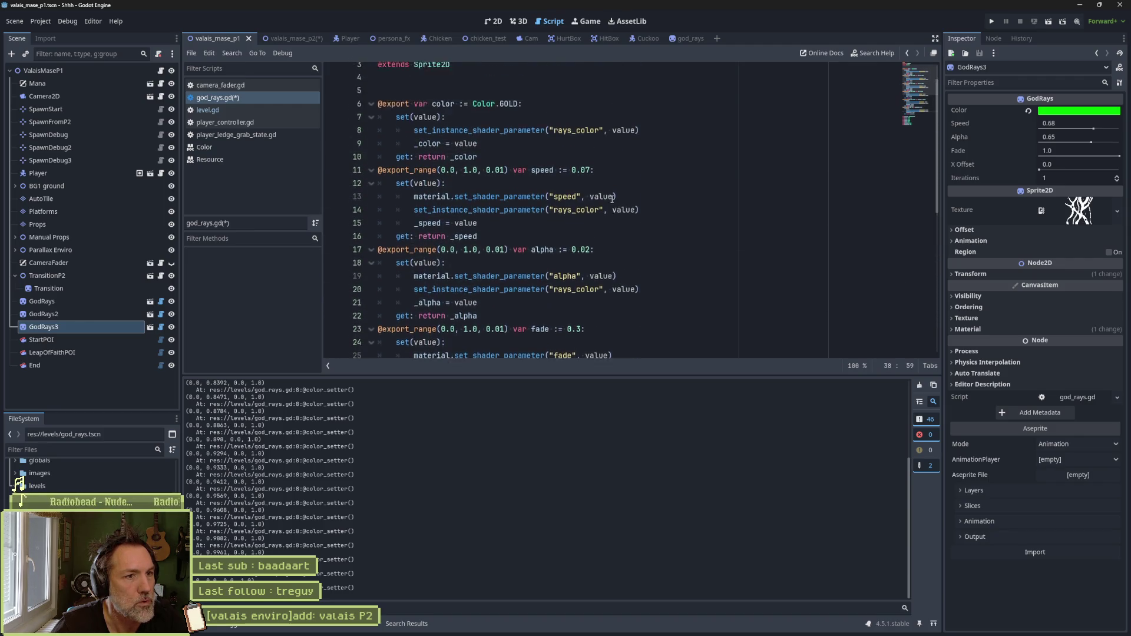
pyautogui.doubleClick(563, 229)
pyautogui.press('BackSpace')
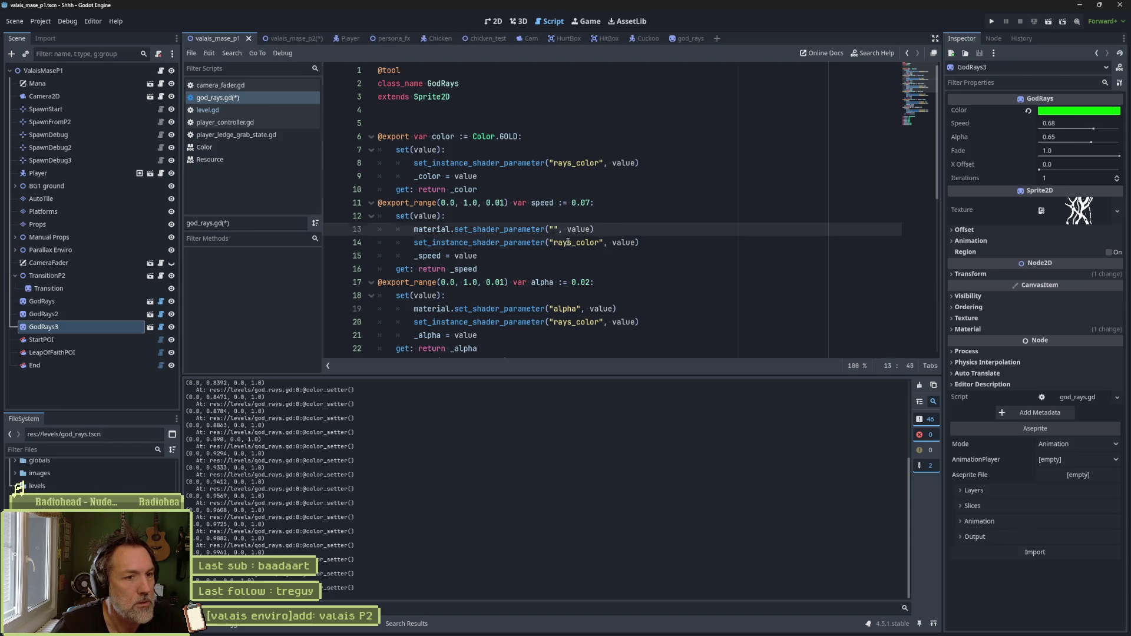
pyautogui.doubleClick(568, 242)
pyautogui.hotkey('ctrl', 'v')
pyautogui.click(601, 229)
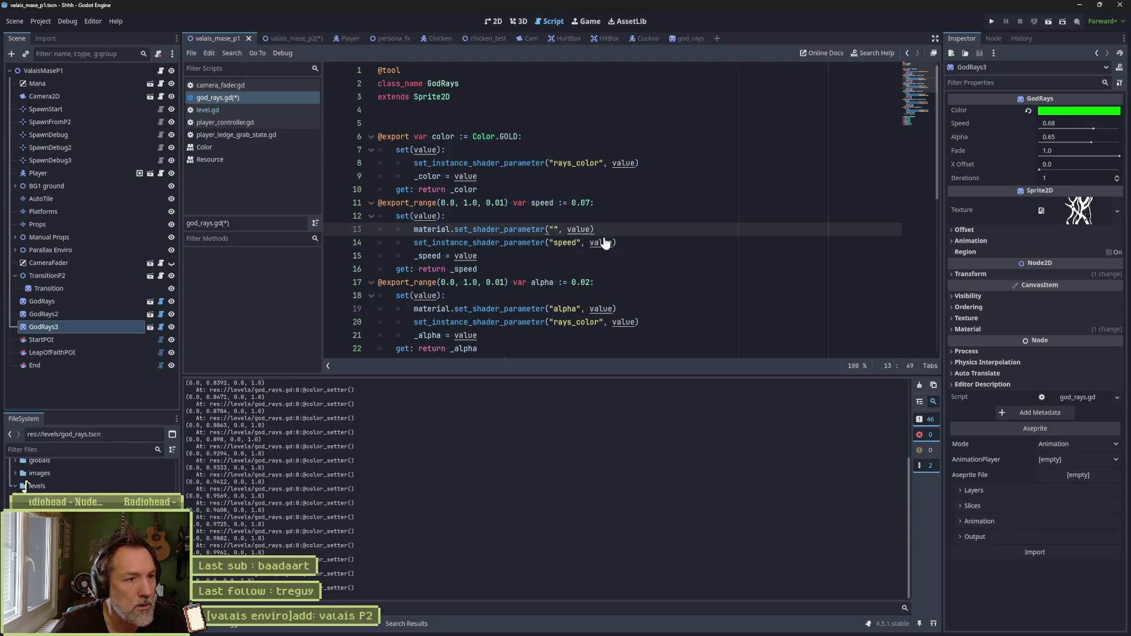
pyautogui.hotkey('ctrl', 'shift', 'k')
pyautogui.doubleClick(561, 295)
pyautogui.hotkey('ctrl', 'x')
pyautogui.doubleClick(576, 309)
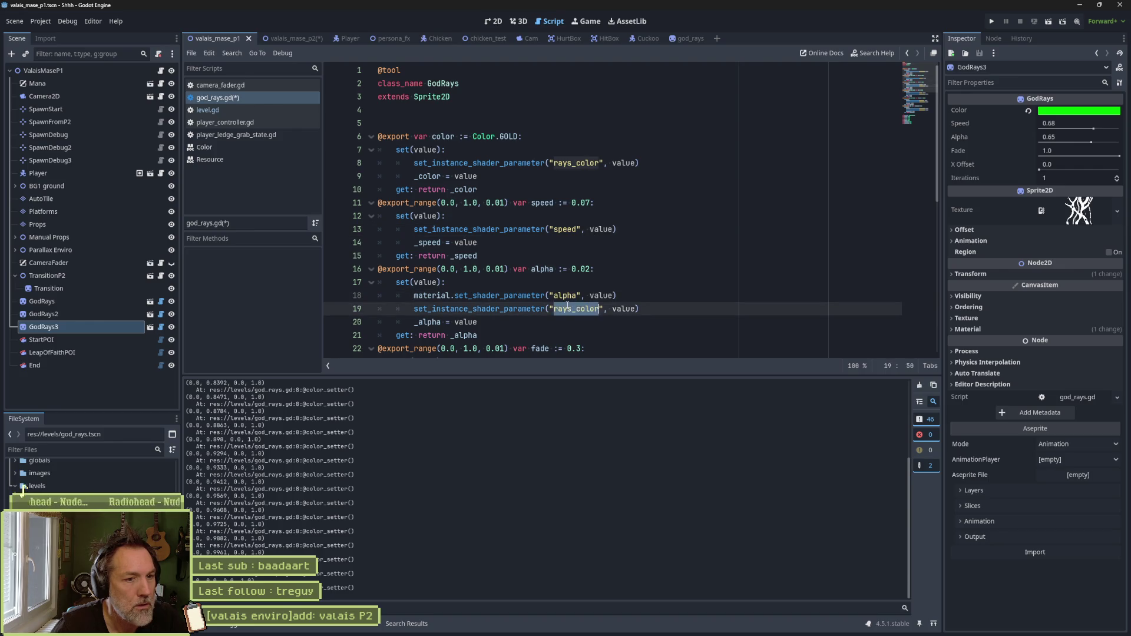
pyautogui.hotkey('ctrl', 'v')
pyautogui.click(639, 296)
pyautogui.hotkey('ctrl', 'shift', 'k')
# Step: Make the new fade line use fade and delete the old material fade line
pyautogui.scroll(-2, 639, 296)
pyautogui.doubleClick(564, 282)
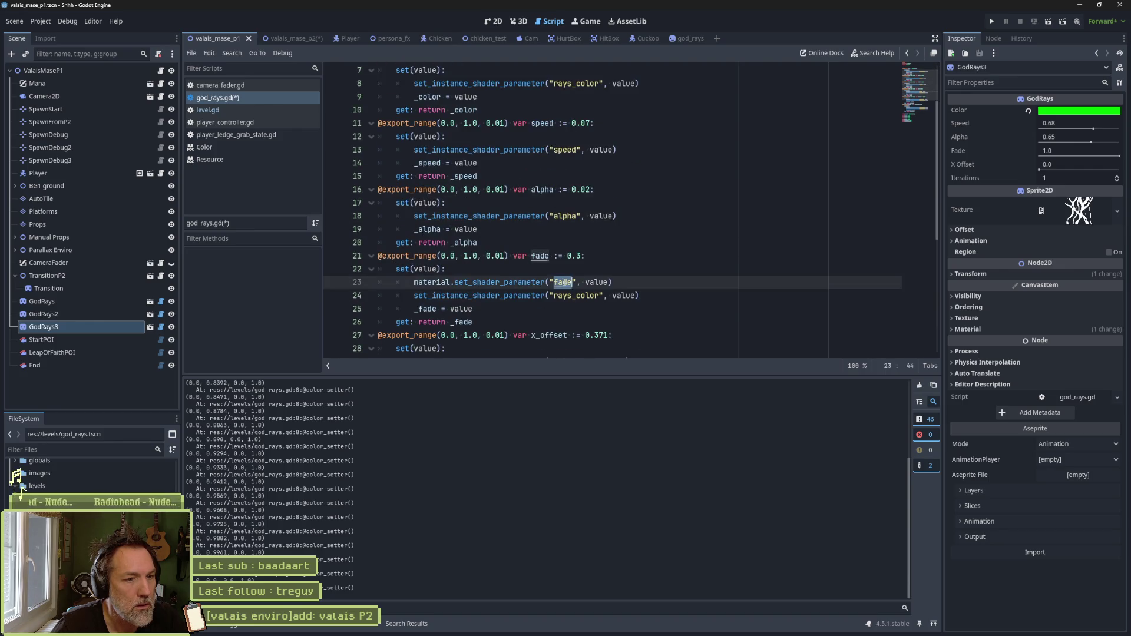
pyautogui.hotkey('ctrl', 'c')
pyautogui.doubleClick(576, 295)
pyautogui.hotkey('ctrl', 'v')
pyautogui.click(623, 282)
pyautogui.hotkey('ctrl', 'shift', 'k')
# Step: Convert the x_offset and iterations setters to set_instance_shader_parameter, removing their old material lines
pyautogui.scroll(-2, 624, 282)
pyautogui.doubleClick(573, 269)
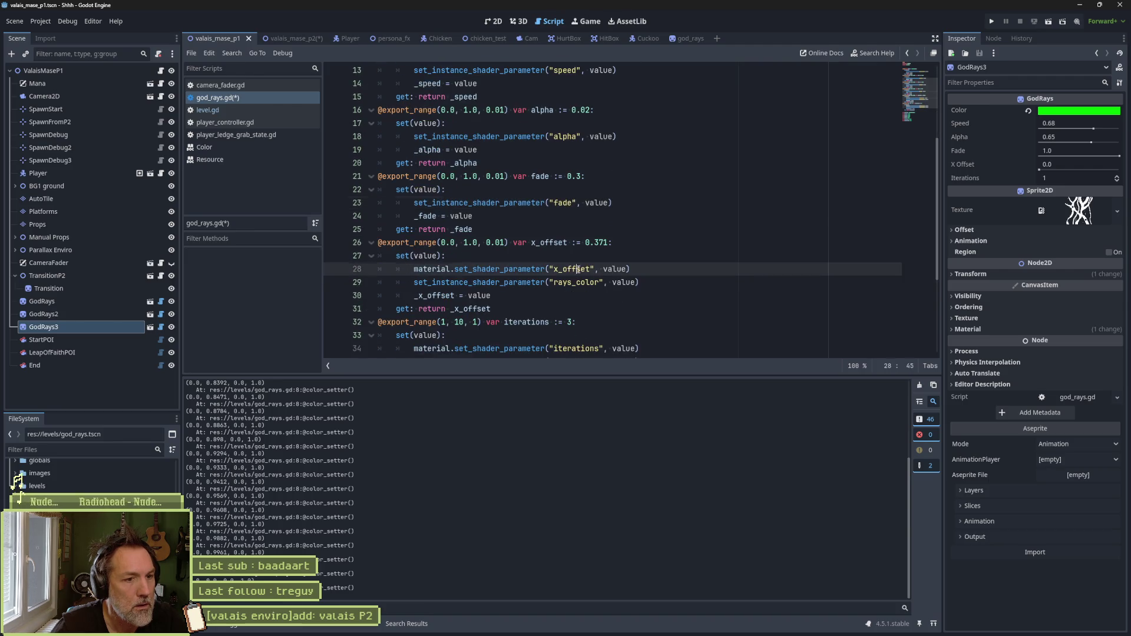
pyautogui.hotkey('ctrl', 'c')
pyautogui.doubleClick(576, 282)
pyautogui.hotkey('ctrl', 'v')
pyautogui.click(639, 268)
pyautogui.hotkey('ctrl', 'shift', 'k')
pyautogui.scroll(-2, 646, 195)
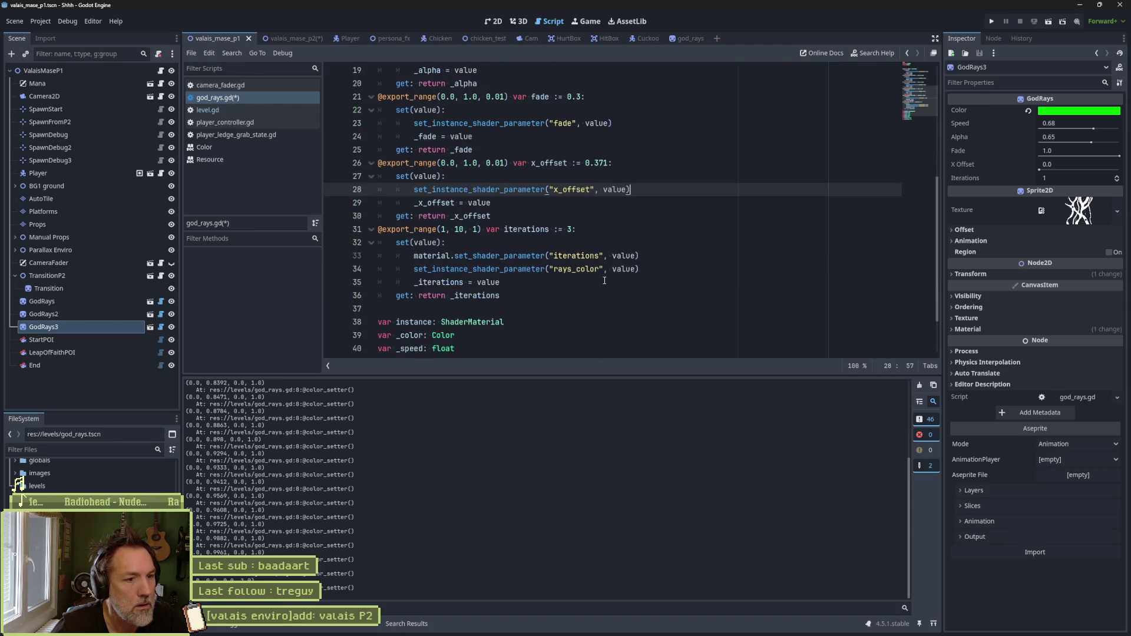
pyautogui.doubleClick(573, 255)
pyautogui.hotkey('ctrl', 'c')
pyautogui.click(576, 269)
pyautogui.hotkey('ctrl', 'shift', 'k')
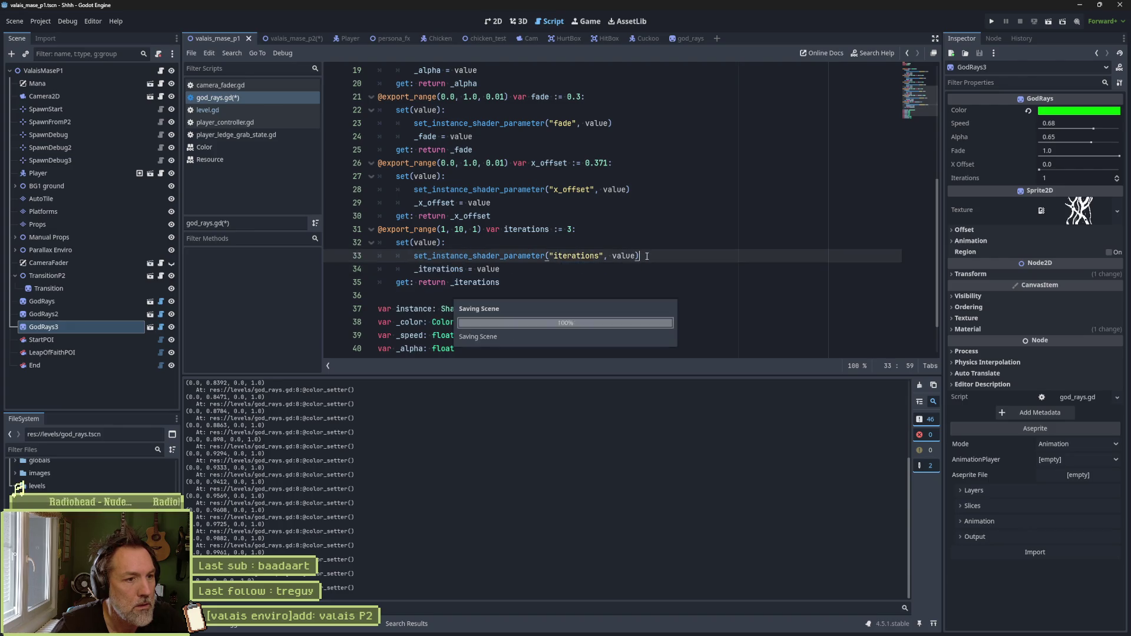
pyautogui.click(492, 22)
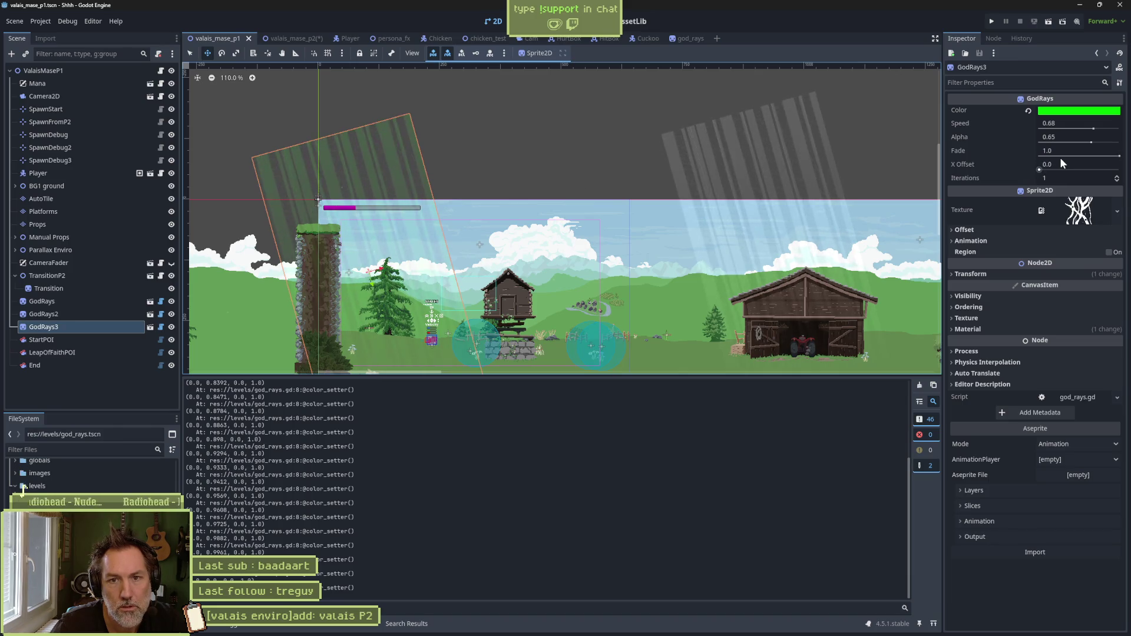
# Step: Set the GodRays3 sprite's Alpha to 0.11
pyautogui.moveTo(1047, 137); pyautogui.dragTo(1001, 137)
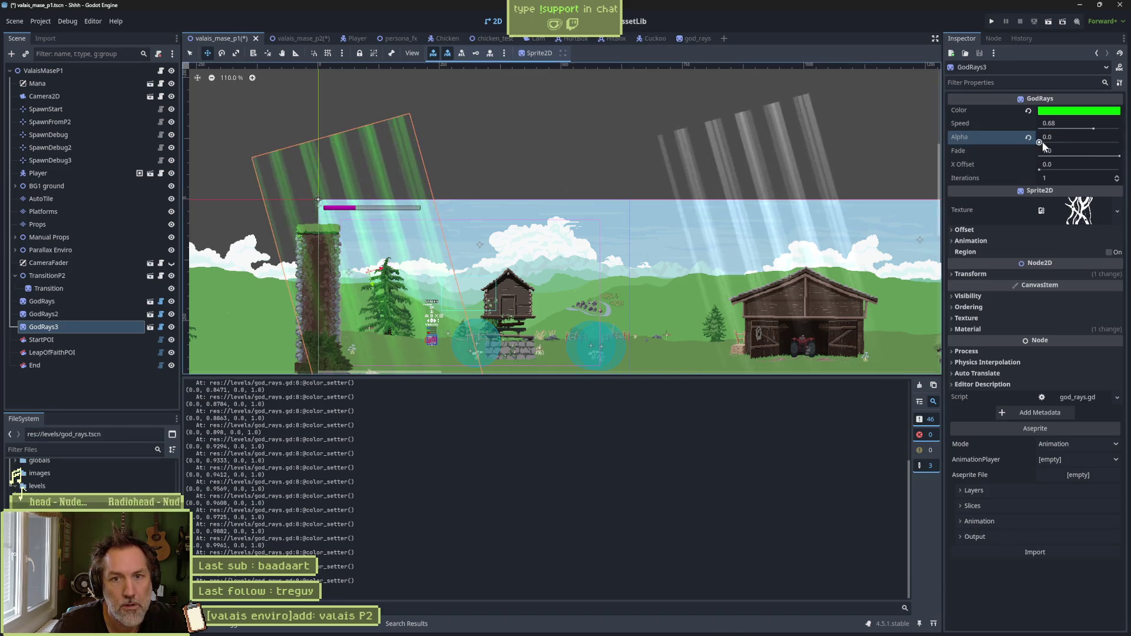
pyautogui.click(106, 315)
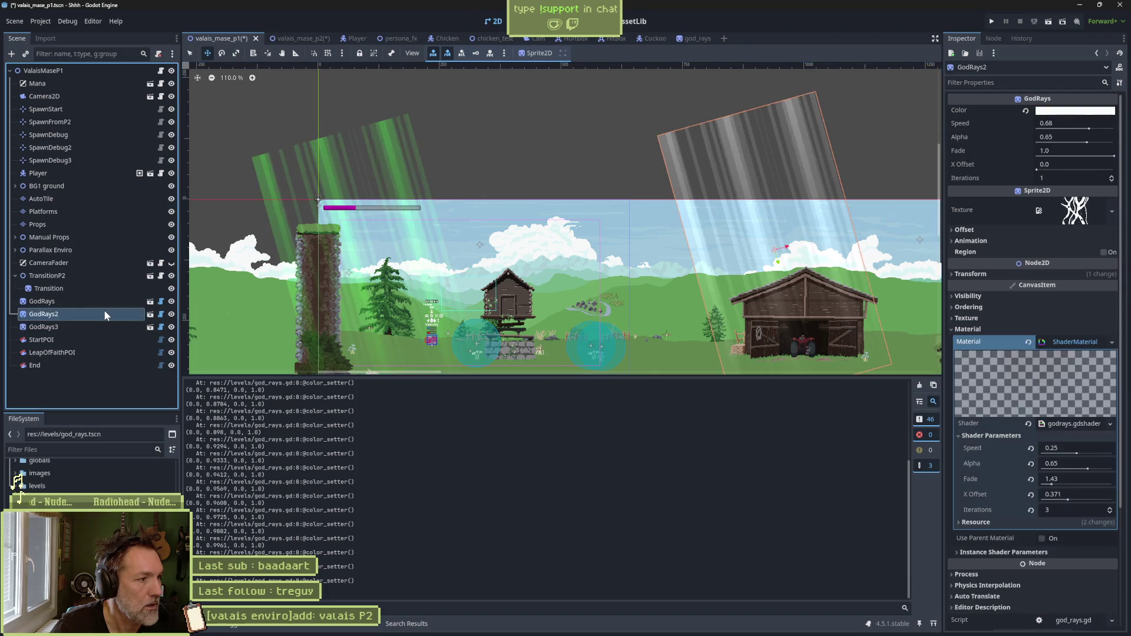
pyautogui.click(106, 301)
pyautogui.click(106, 314)
pyautogui.click(106, 327)
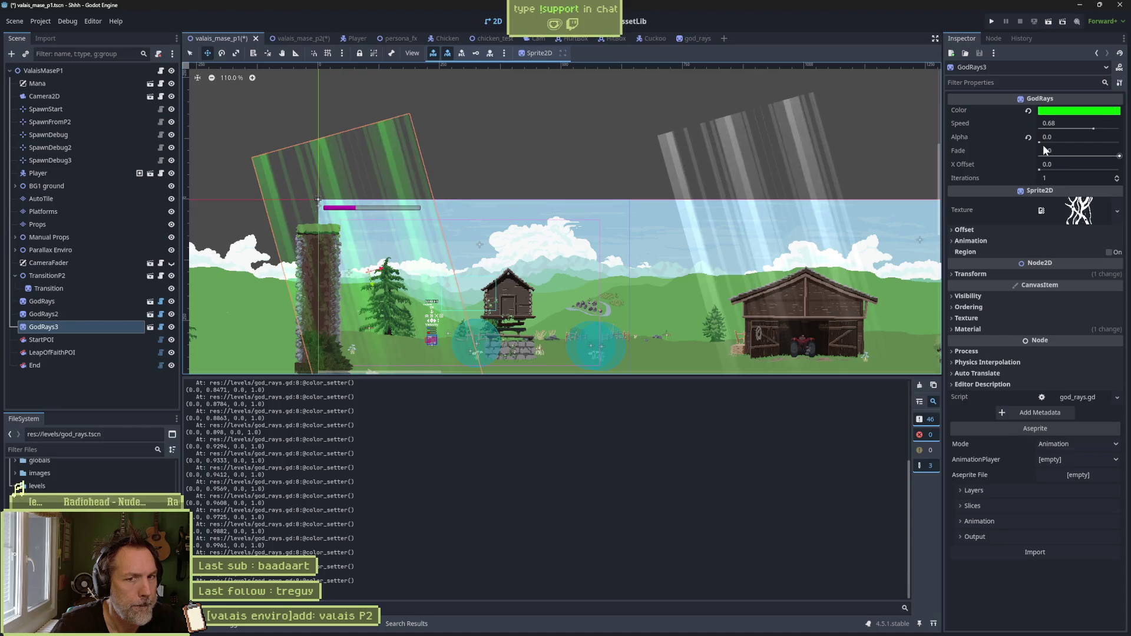
pyautogui.moveTo(1043, 142)
pyautogui.mouseDown()
pyautogui.moveTo(1097, 143)
pyautogui.moveTo(1048, 144)
pyautogui.mouseUp()
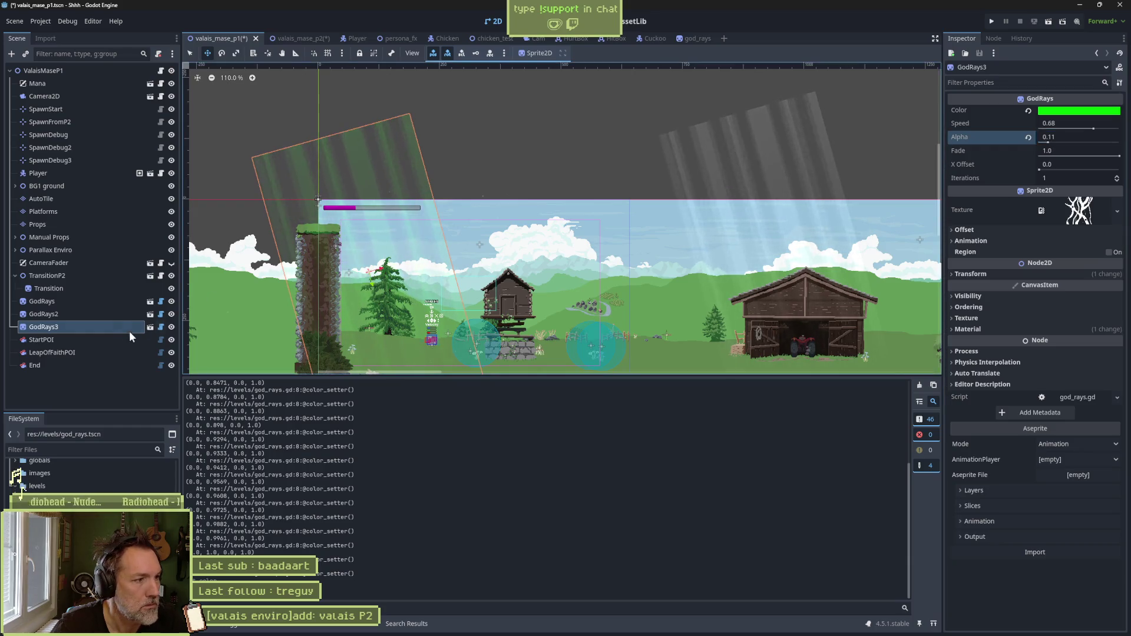
# Step: Set GodRays2's Alpha to 0.43 and Speed to 0.0, then open godrays.gdshader in the Shader Editor
pyautogui.click(73, 312)
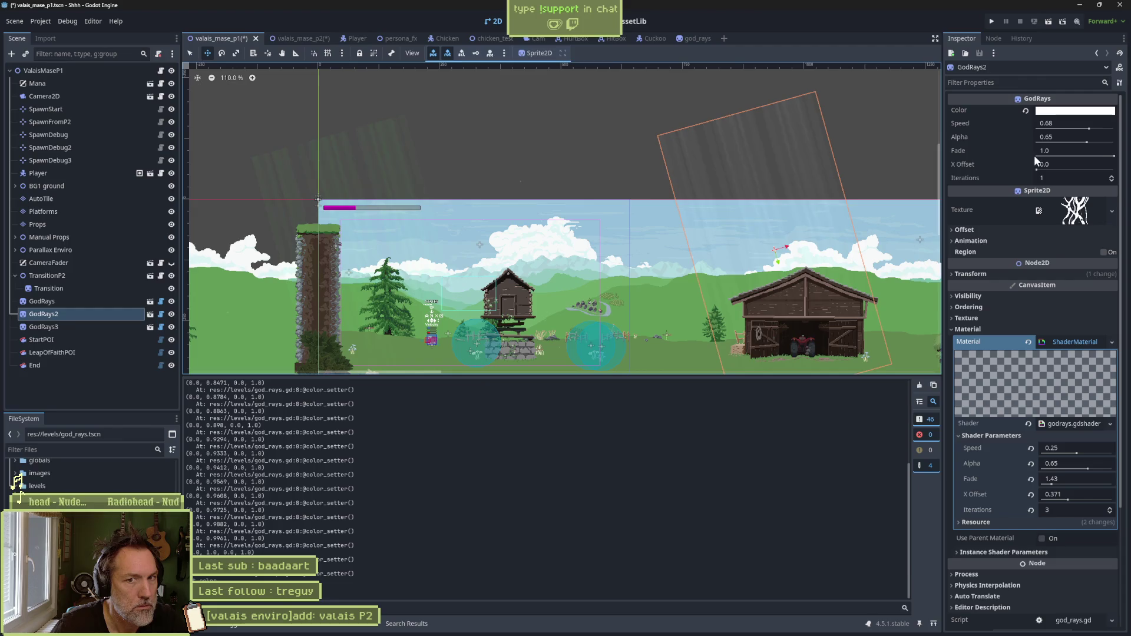
pyautogui.moveTo(1066, 143)
pyautogui.mouseDown()
pyautogui.moveTo(1037, 142)
pyautogui.moveTo(1057, 146)
pyautogui.mouseUp()
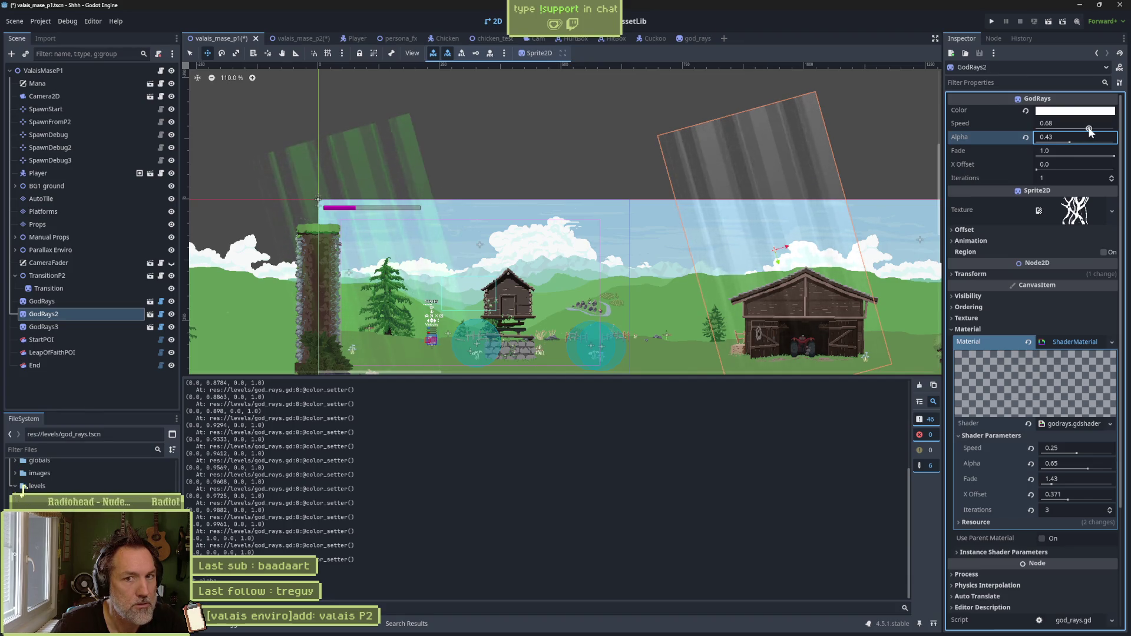
pyautogui.moveTo(1089, 129); pyautogui.dragTo(1036, 129)
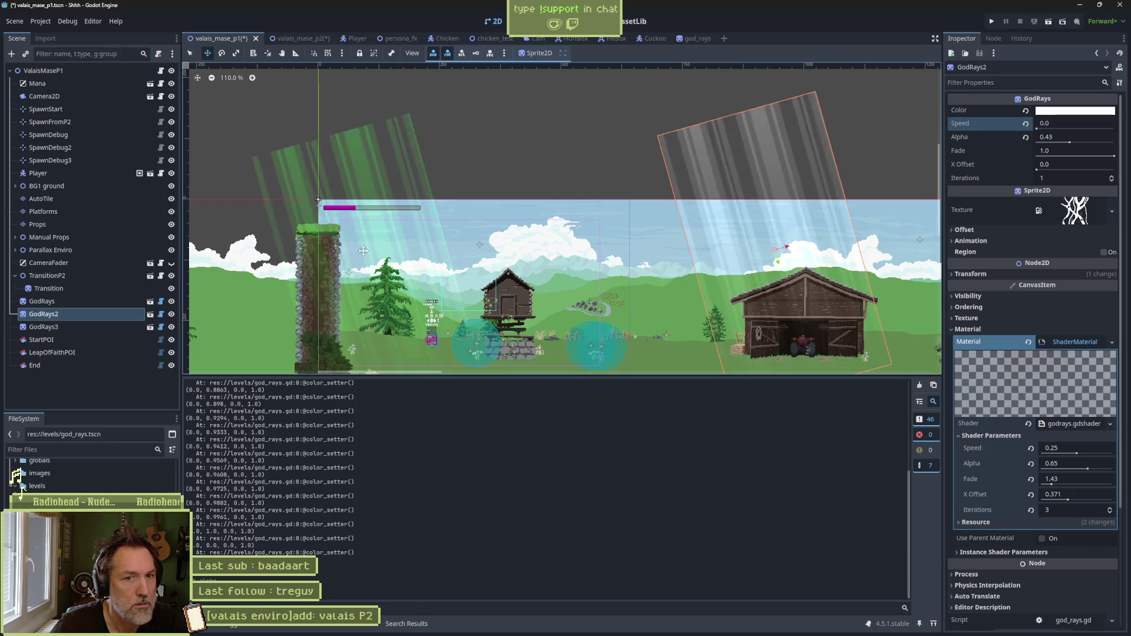
pyautogui.click(51, 328)
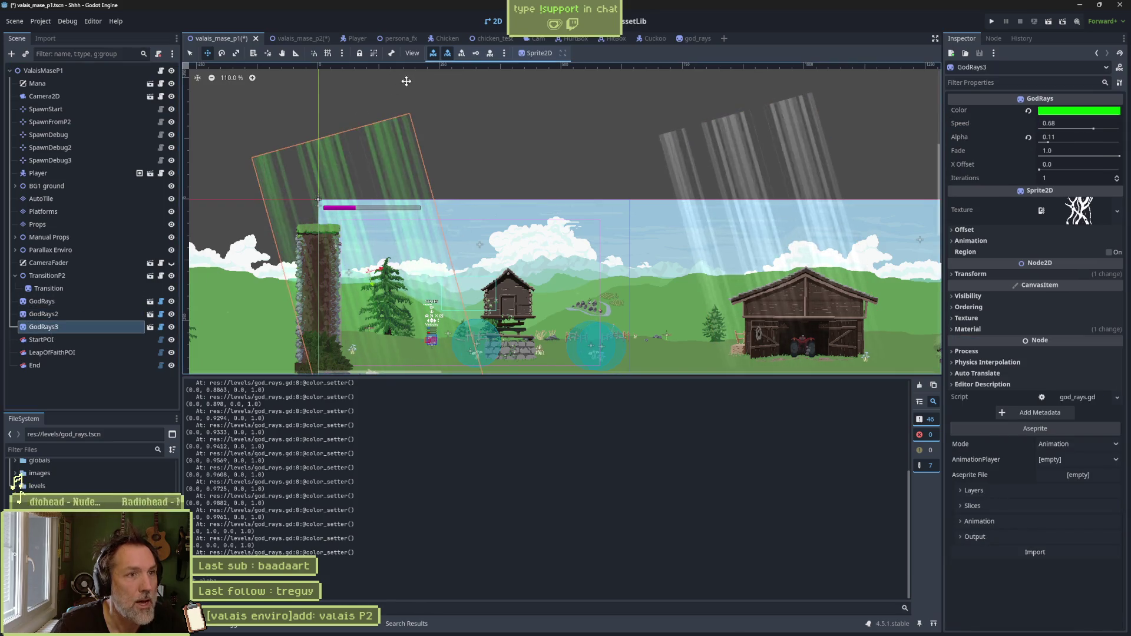
pyautogui.hotkey('ctrl', 'F3')
pyautogui.click(284, 628)
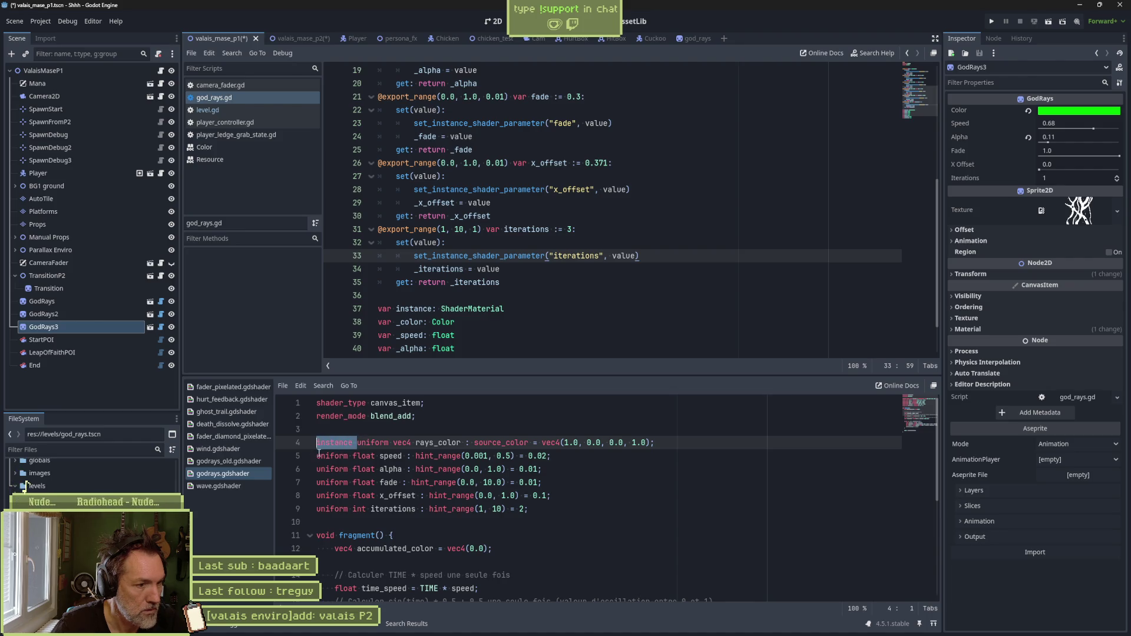
# Step: Prefix the speed and alpha uniforms in godrays.gdshader with 'instance '
pyautogui.click(319, 458)
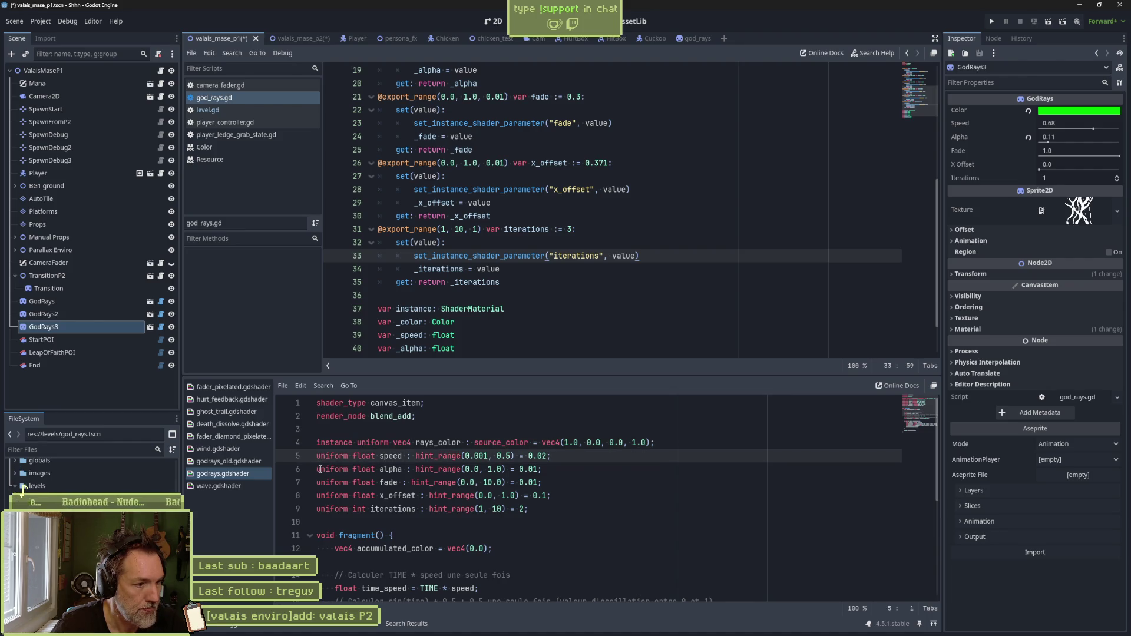
pyautogui.hotkey('ctrl', 'v')
pyautogui.press('Down')
pyautogui.press('Home')
pyautogui.hotkey('ctrl', 'v')
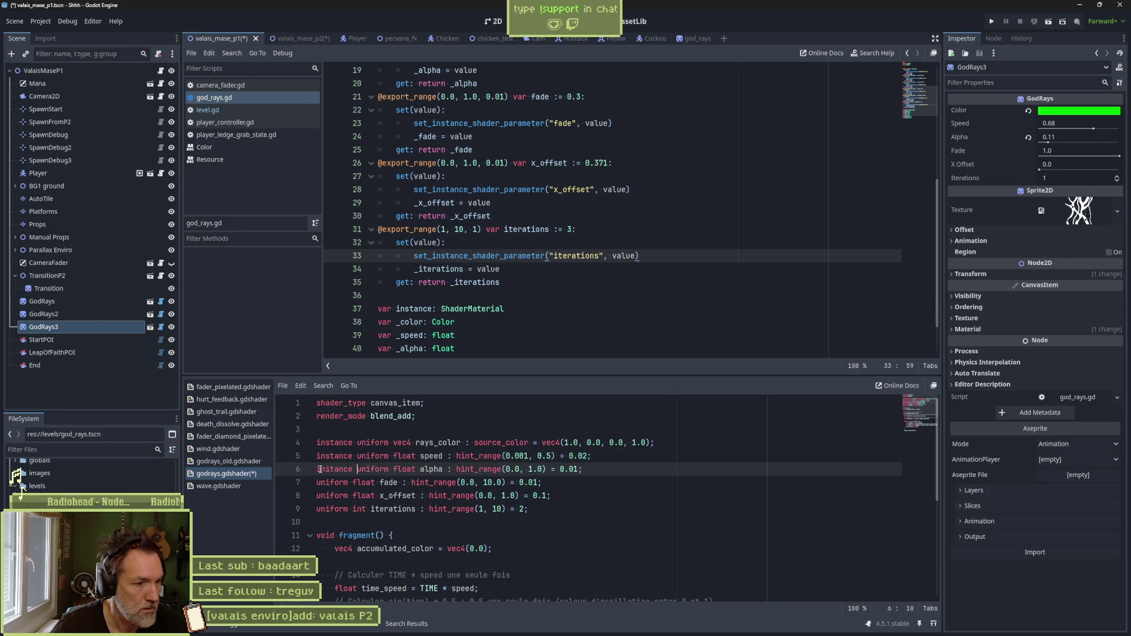
pyautogui.press('Down')
# Step: Prefix the fade, x_offset and iterations uniforms with 'instance ' and save the shader
pyautogui.hotkey('ctrl', 'v')
pyautogui.press('Down')
pyautogui.press('Home')
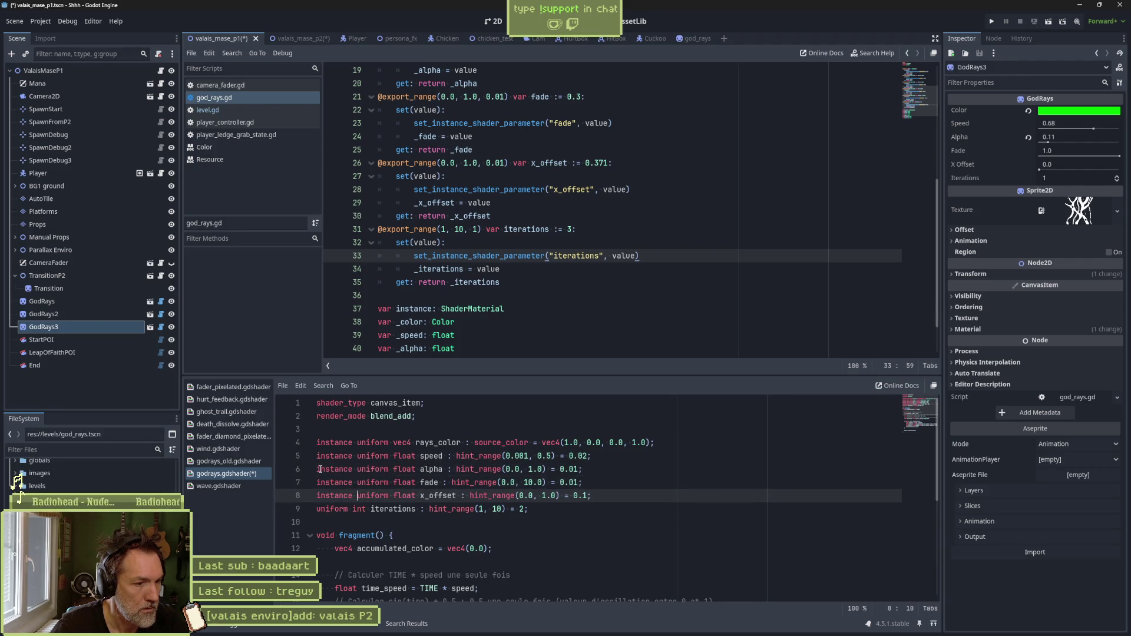
pyautogui.hotkey('ctrl', 'v')
pyautogui.press('Down')
pyautogui.press('Home')
pyautogui.hotkey('ctrl', 'v')
pyautogui.hotkey('ctrl', 's')
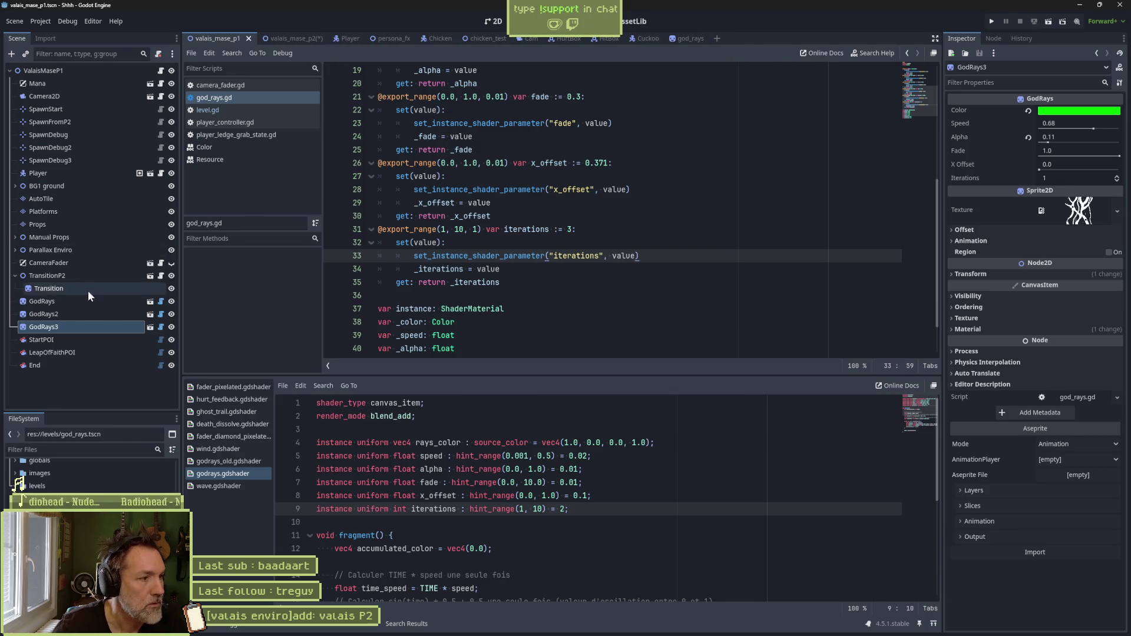
pyautogui.click(64, 314)
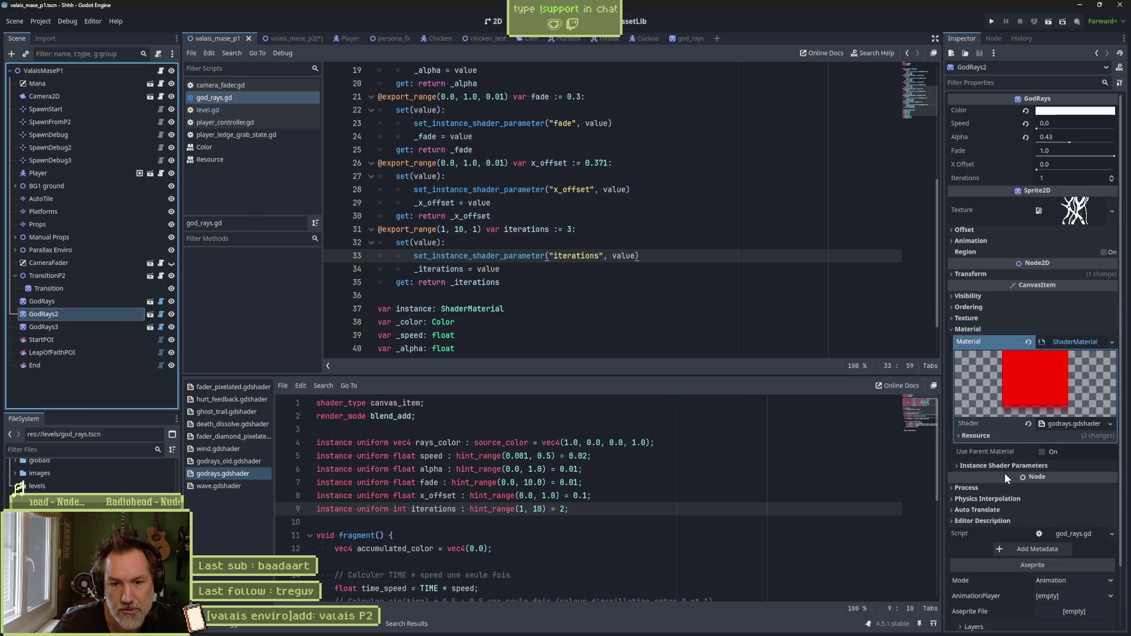
# Step: In the 2D level, reset GodRays2's Color and start shifting it toward brown 725b2c in the picker
pyautogui.click(1003, 464)
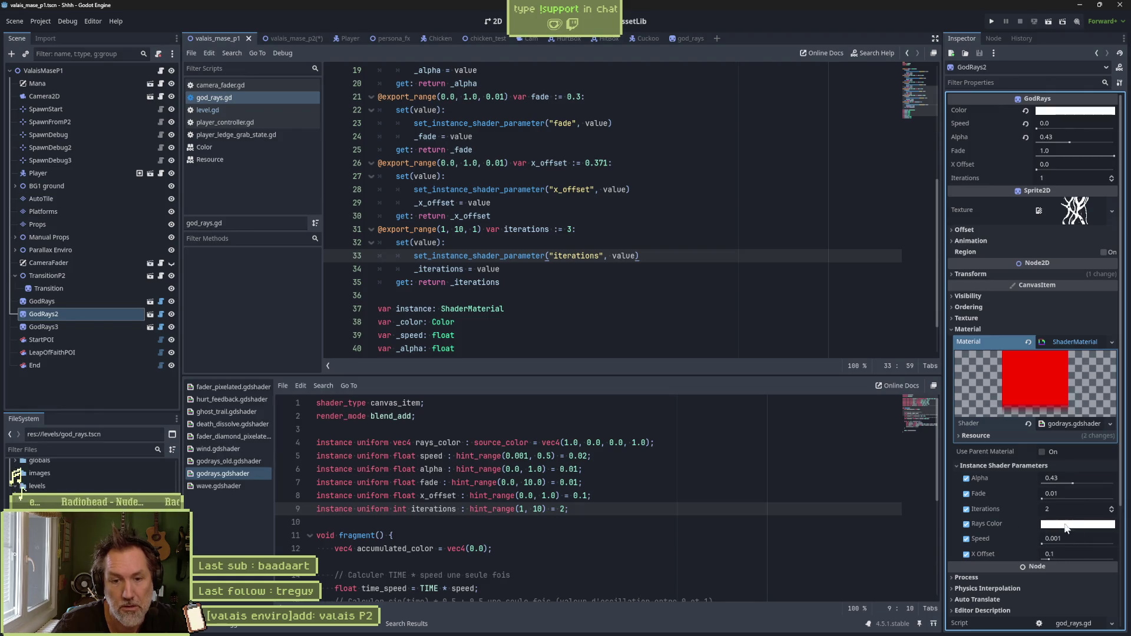
pyautogui.click(498, 22)
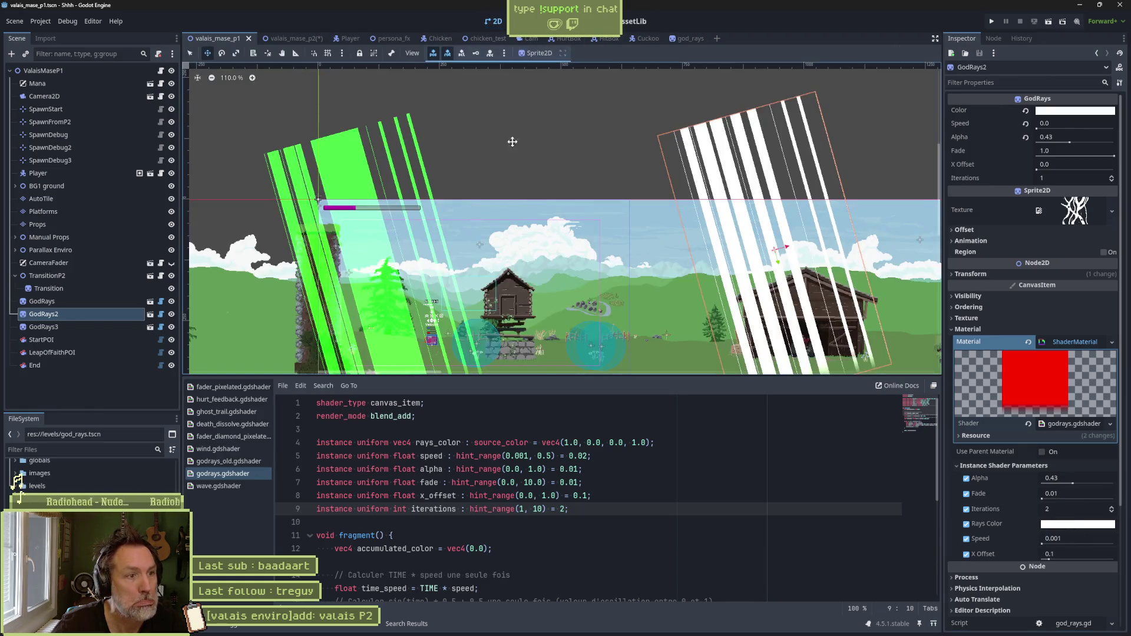
pyautogui.click(66, 299)
pyautogui.click(61, 318)
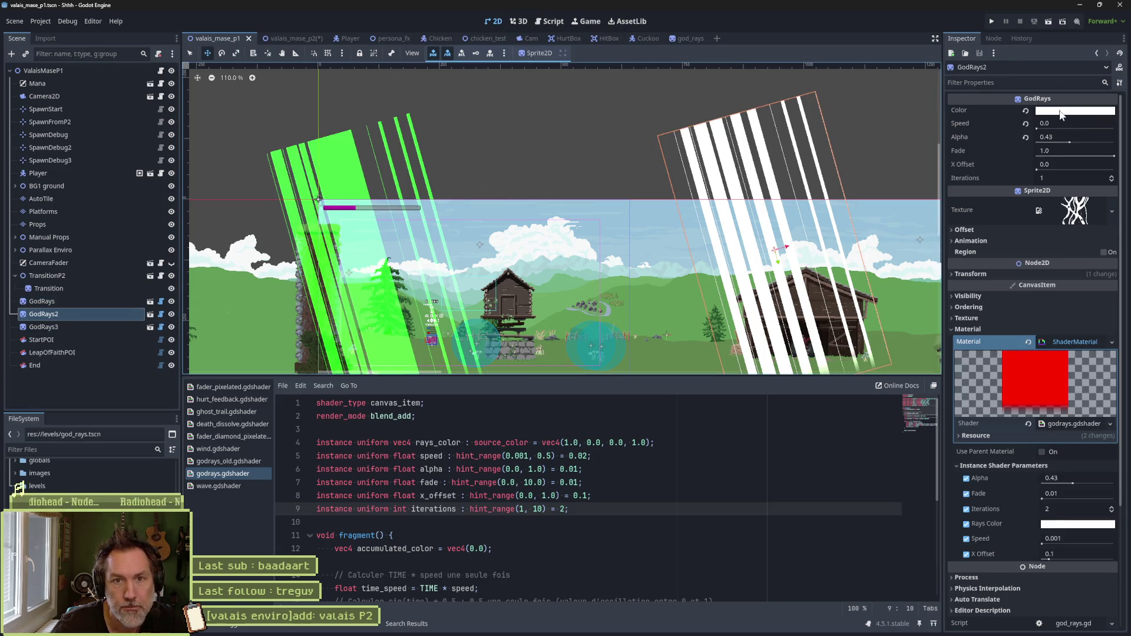
pyautogui.click(1024, 110)
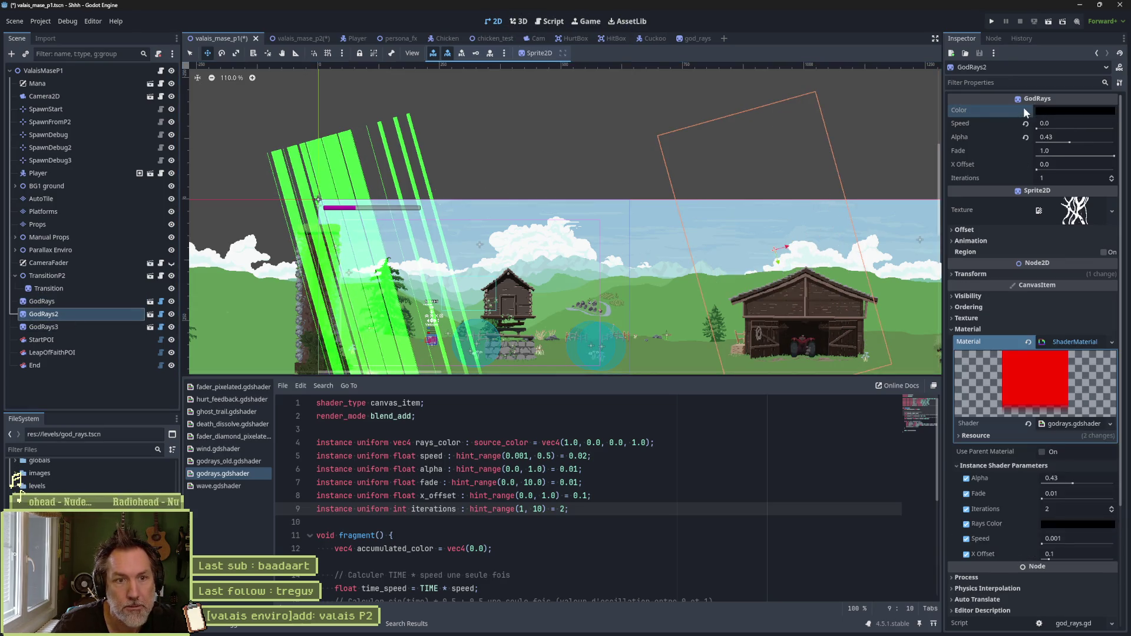
pyautogui.click(1065, 112)
pyautogui.moveTo(1118, 147); pyautogui.dragTo(1121, 194)
# Step: Give GodRays2 a brown tone, alpha 0.01 and fade 0.15
pyautogui.click(1056, 211)
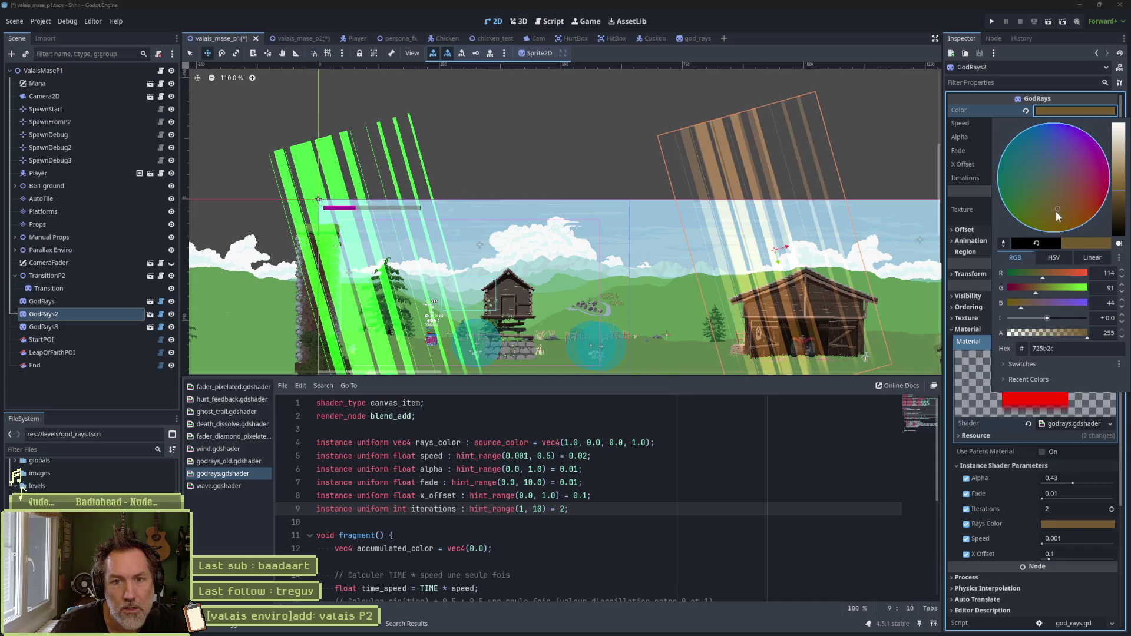
pyautogui.moveTo(316, 456); pyautogui.dragTo(818, 481)
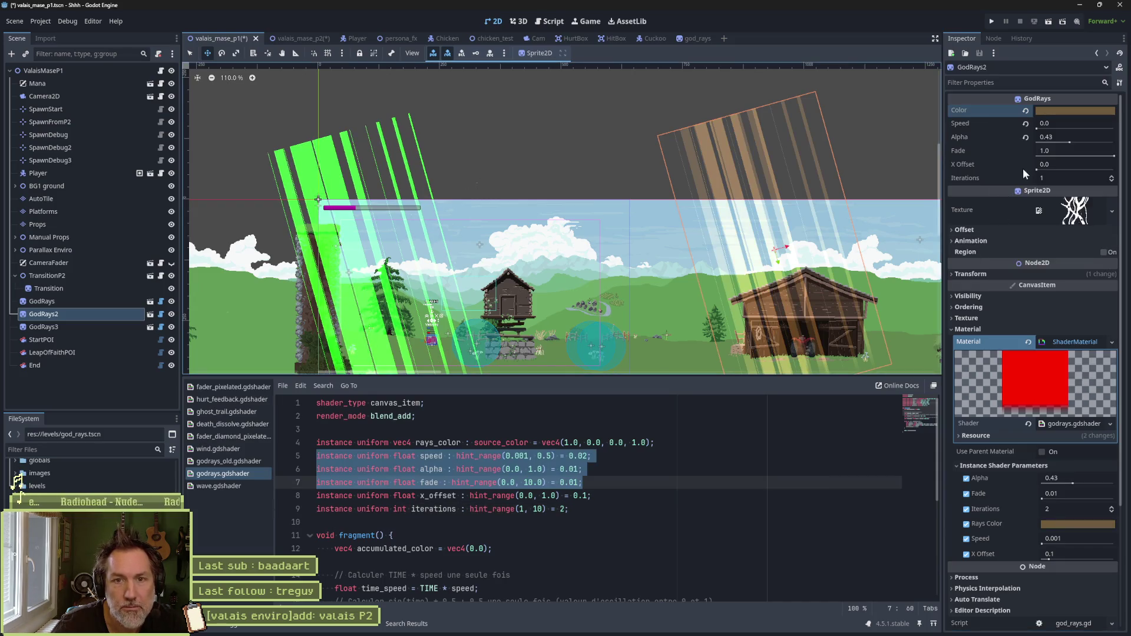
pyautogui.moveTo(1065, 139)
pyautogui.mouseDown()
pyautogui.moveTo(1037, 139)
pyautogui.moveTo(1055, 142)
pyautogui.mouseUp()
pyautogui.write('0.01')
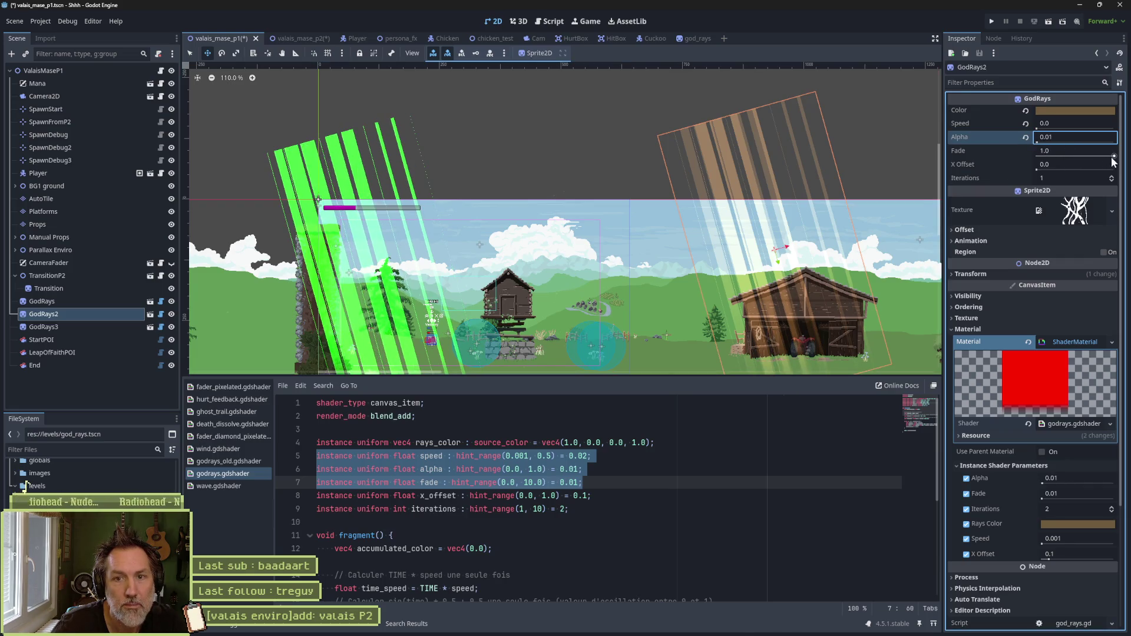
pyautogui.moveTo(1112, 156); pyautogui.dragTo(1096, 157)
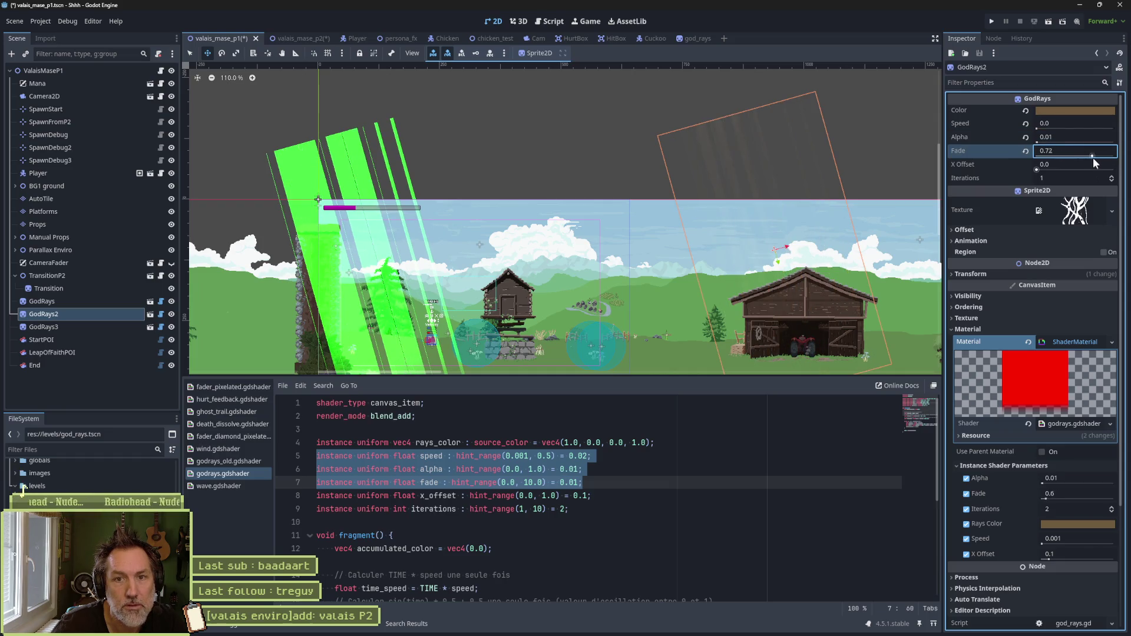
pyautogui.moveTo(1083, 153)
pyautogui.mouseDown()
pyautogui.moveTo(995, 151)
pyautogui.moveTo(1045, 158)
pyautogui.mouseUp()
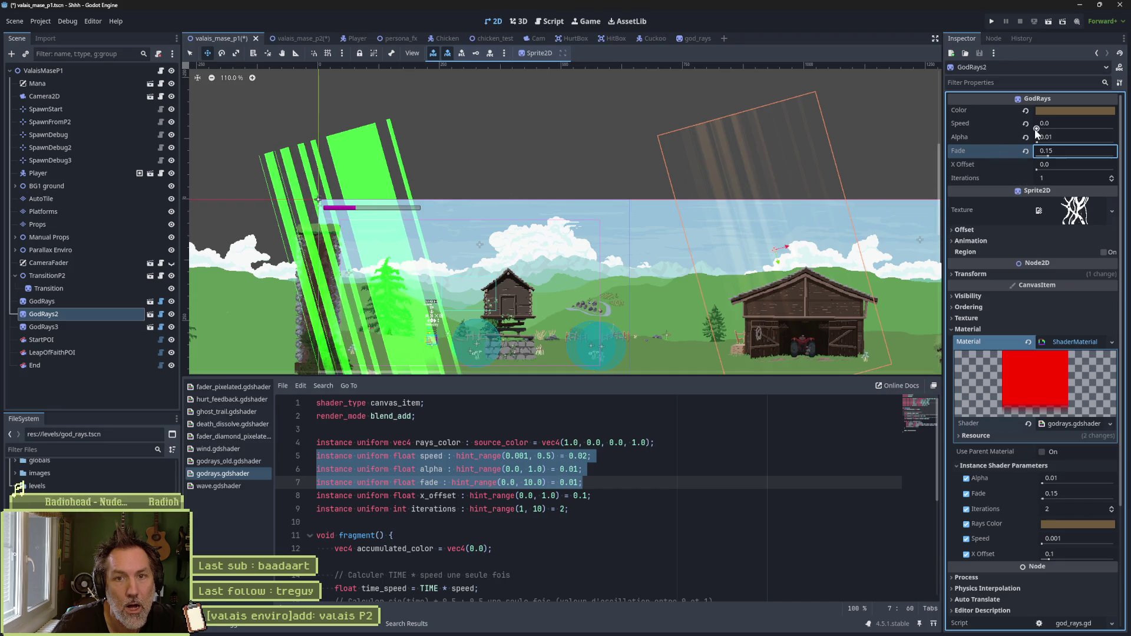
# Step: Raise GodRays2's ray speed to 0.3
pyautogui.moveTo(1035, 129); pyautogui.dragTo(1037, 129)
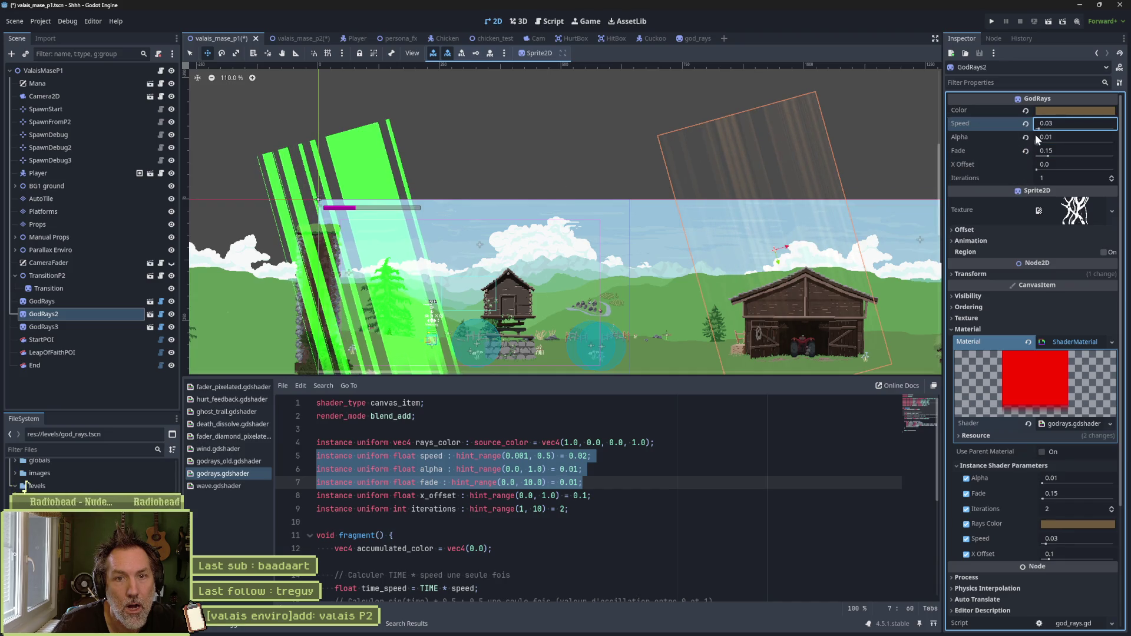
pyautogui.moveTo(1035, 133); pyautogui.dragTo(1059, 129)
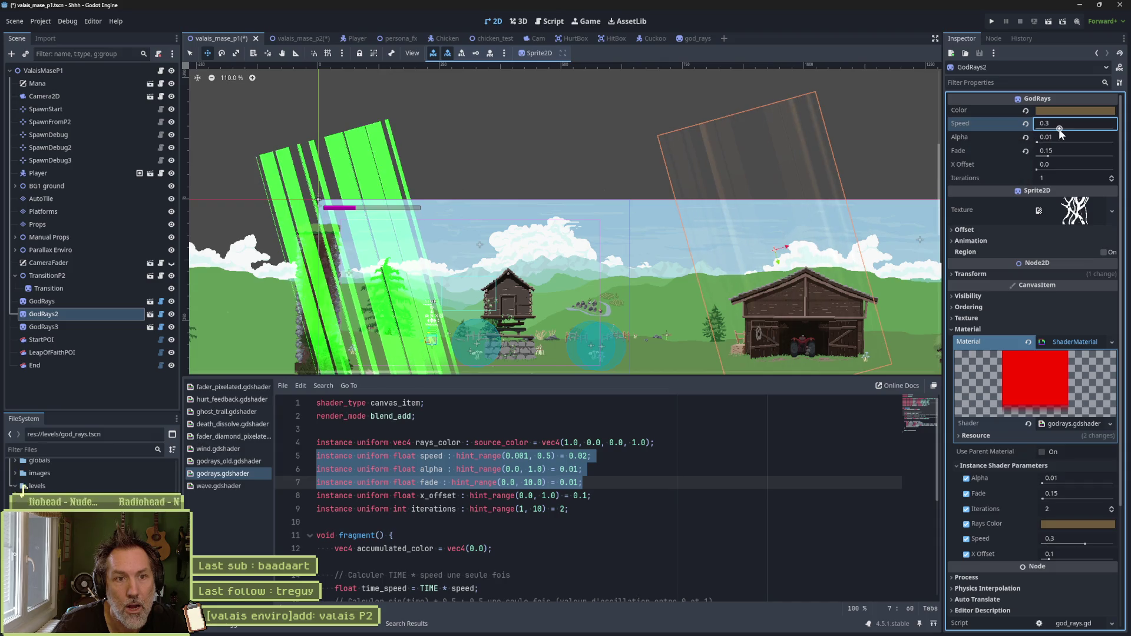
pyautogui.scroll(6, 805, 193)
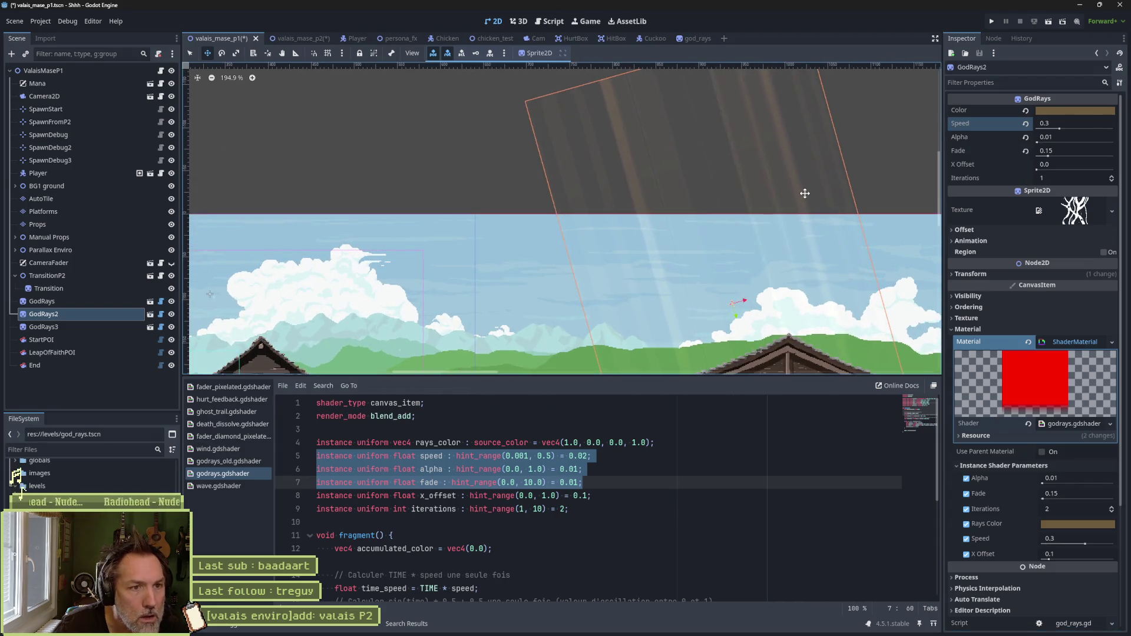
pyautogui.scroll(-4, 706, 210)
# Step: Save the level scene and select the GodRays3 sprite
pyautogui.hotkey('ctrl', 's')
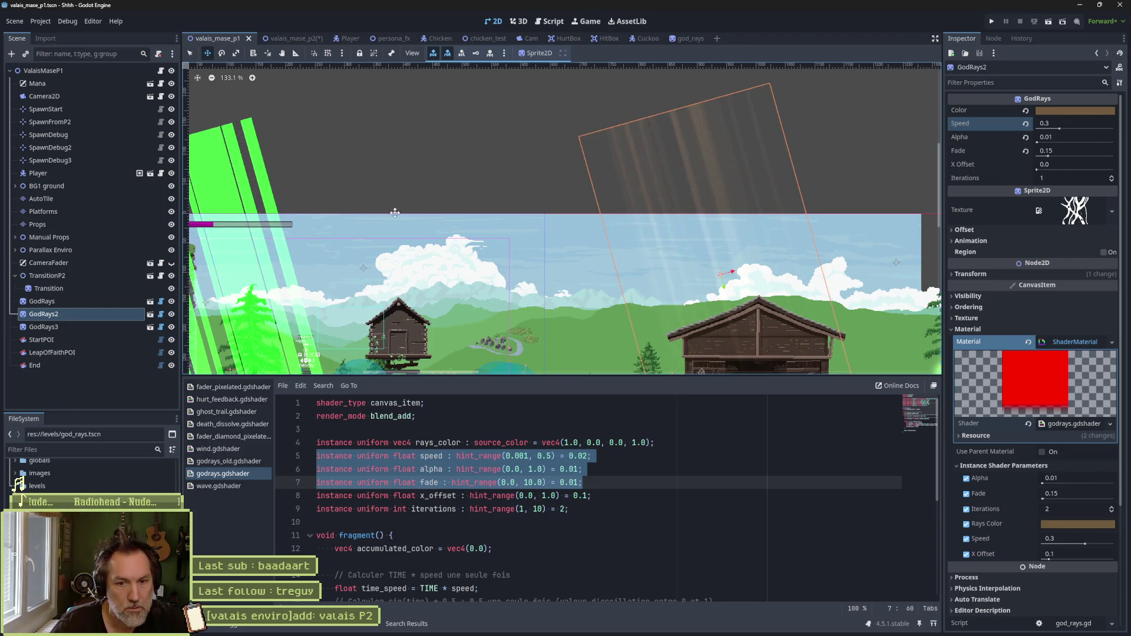
pyautogui.scroll(-1, 248, 247)
pyautogui.click(125, 328)
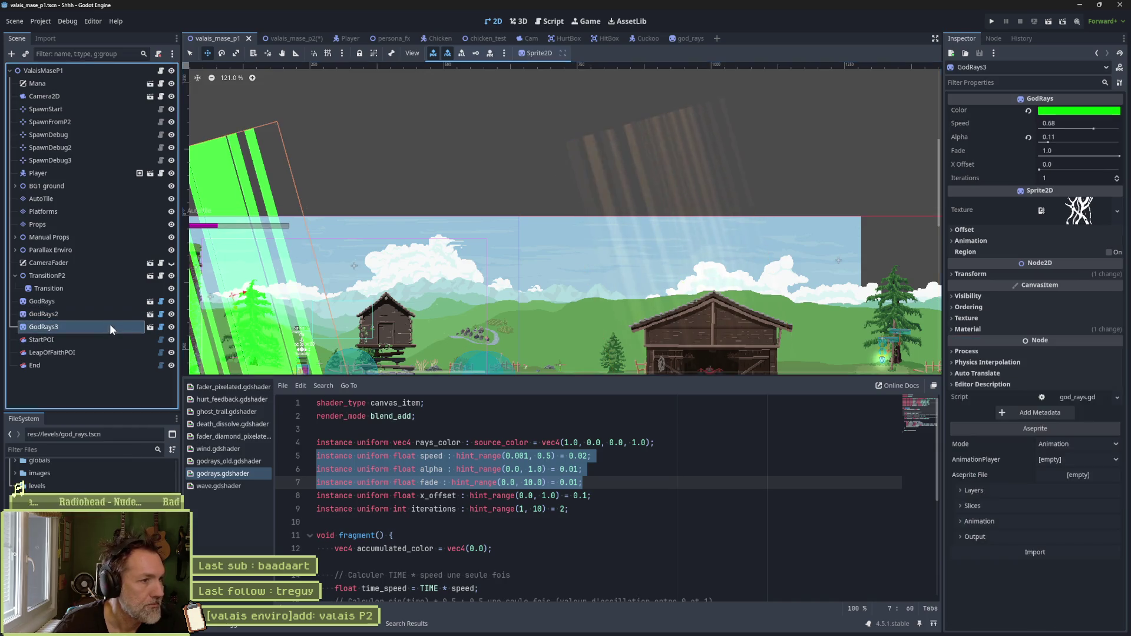
# Step: Give GodRays3 yellow edd504 rays with speed 0.54, alpha 0.09 and fade 0.46, and save the level
pyautogui.moveTo(585, 239); pyautogui.dragTo(685, 167)
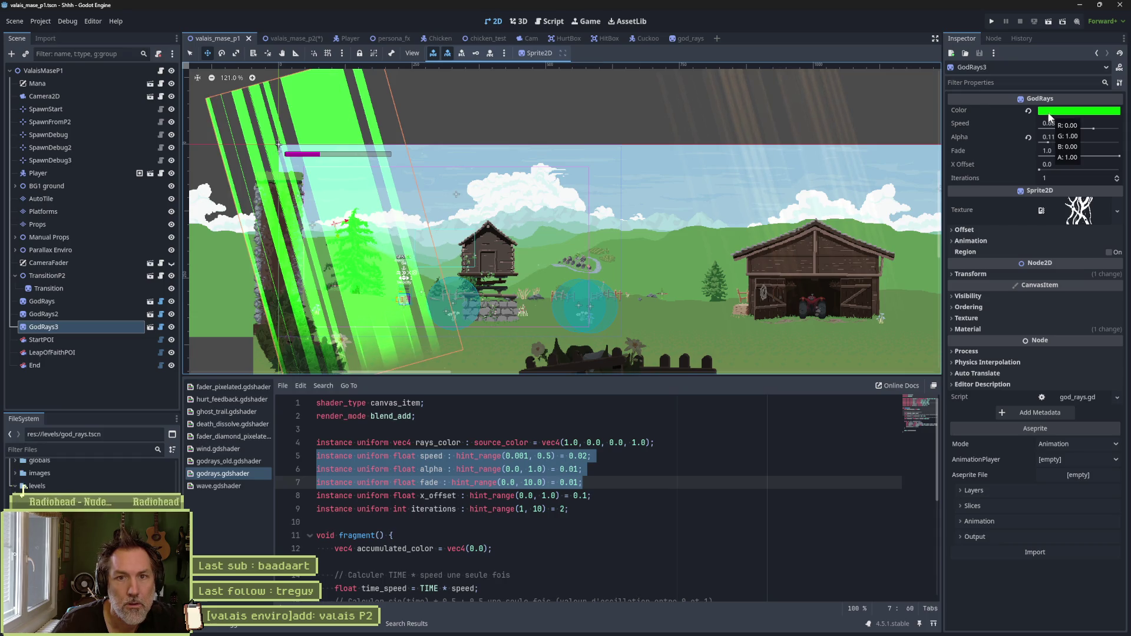
pyautogui.moveTo(1086, 129)
pyautogui.mouseDown()
pyautogui.moveTo(1039, 129)
pyautogui.moveTo(1084, 130)
pyautogui.moveTo(1058, 140)
pyautogui.moveTo(1087, 147)
pyautogui.moveTo(1020, 144)
pyautogui.moveTo(1100, 143)
pyautogui.moveTo(1060, 140)
pyautogui.moveTo(1037, 153)
pyautogui.moveTo(1075, 156)
pyautogui.mouseUp()
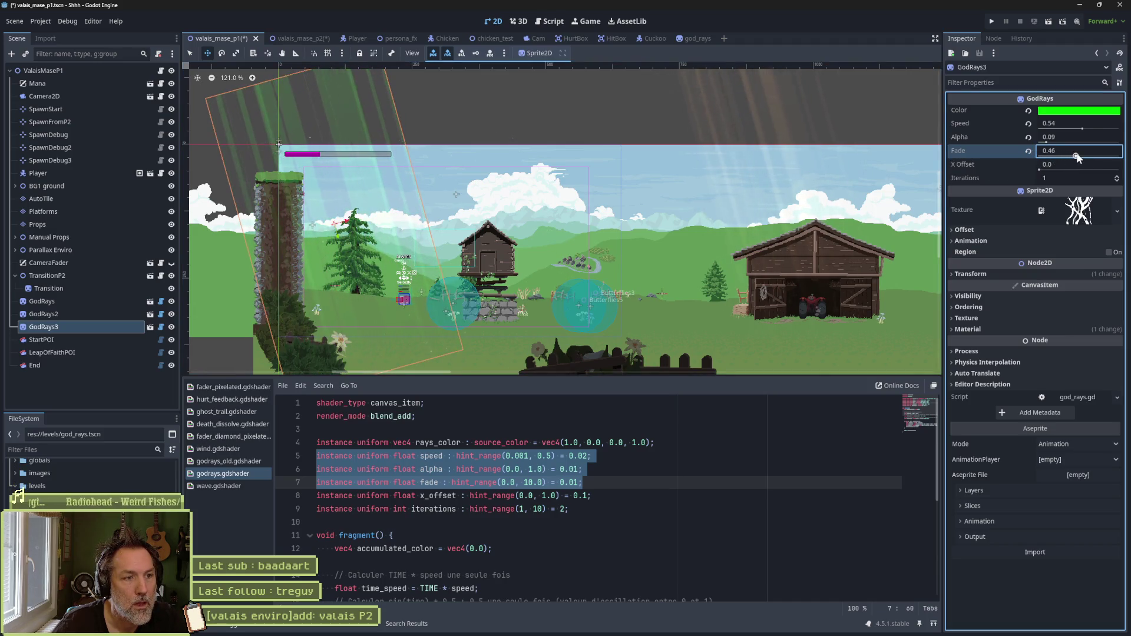
pyautogui.click(1078, 111)
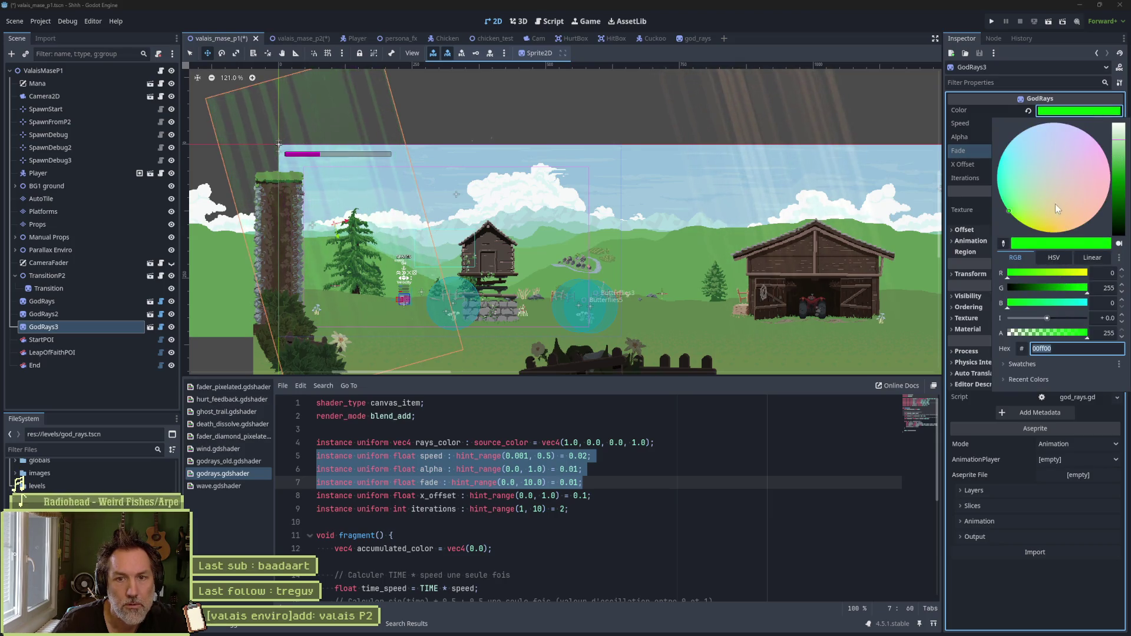
pyautogui.click(1049, 223)
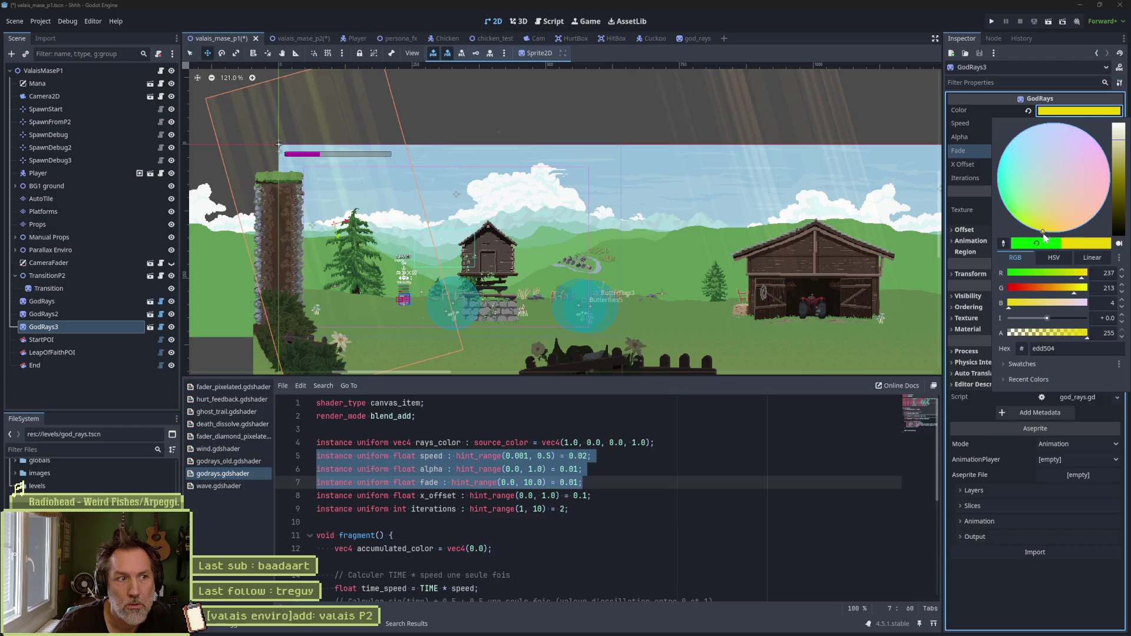
pyautogui.keyDown('shift'); pyautogui.click(810, 510); pyautogui.keyUp('shift')
pyautogui.hotkey('ctrl', 's')
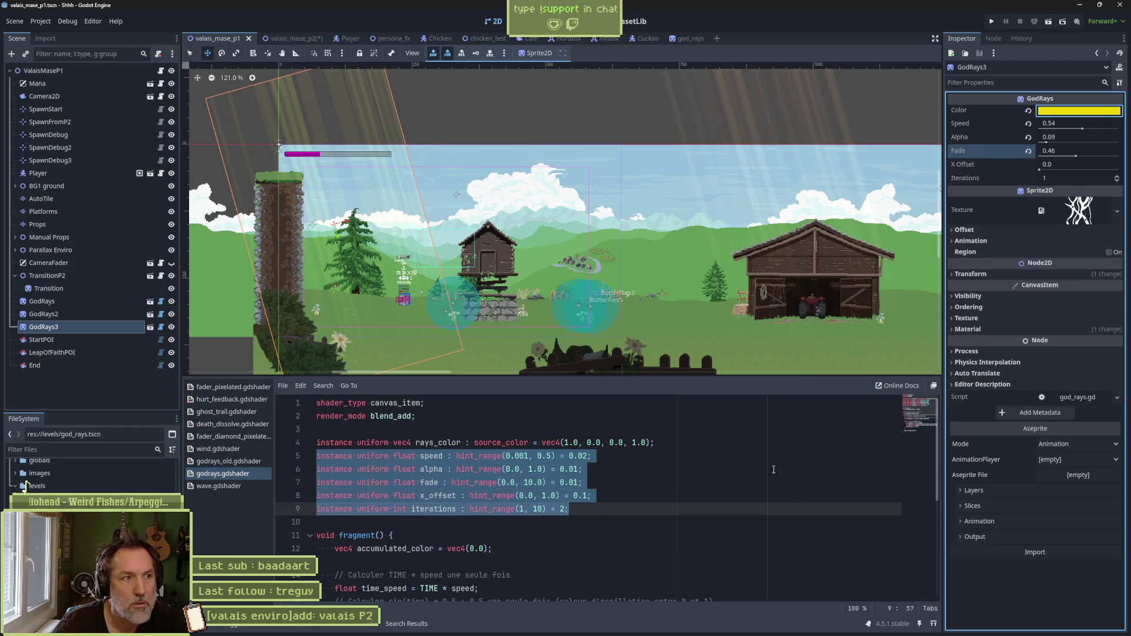
pyautogui.scroll(-10, 432, 248)
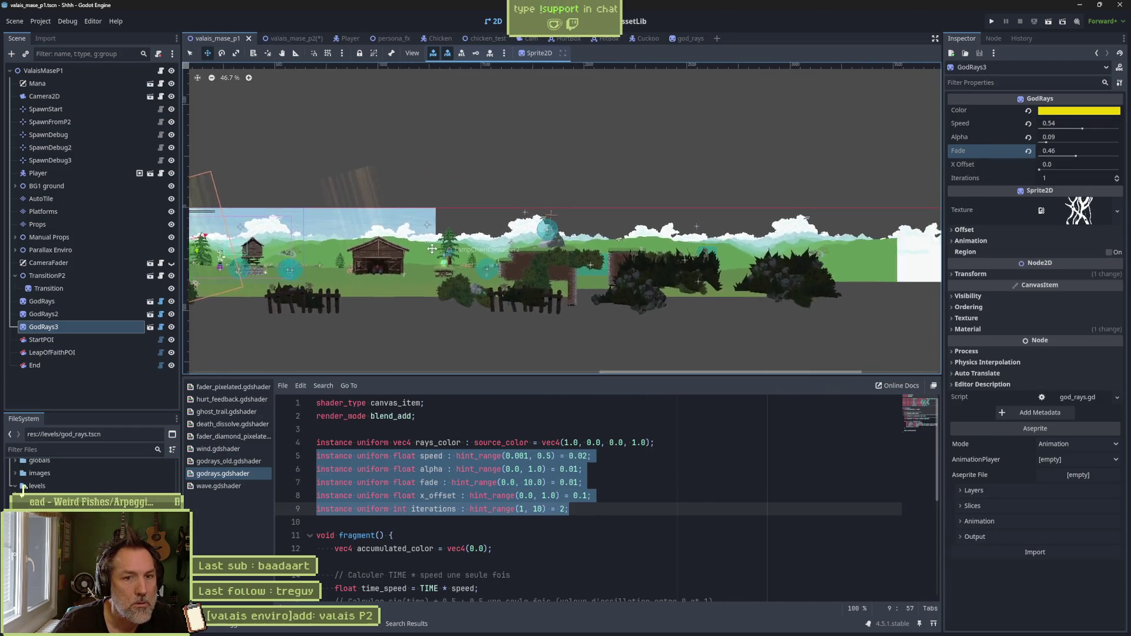
# Step: Select the first GodRays sprite and make its rays yellow (dbb710)
pyautogui.hscroll(2, 432, 249)
pyautogui.hscroll(-7, 431, 248)
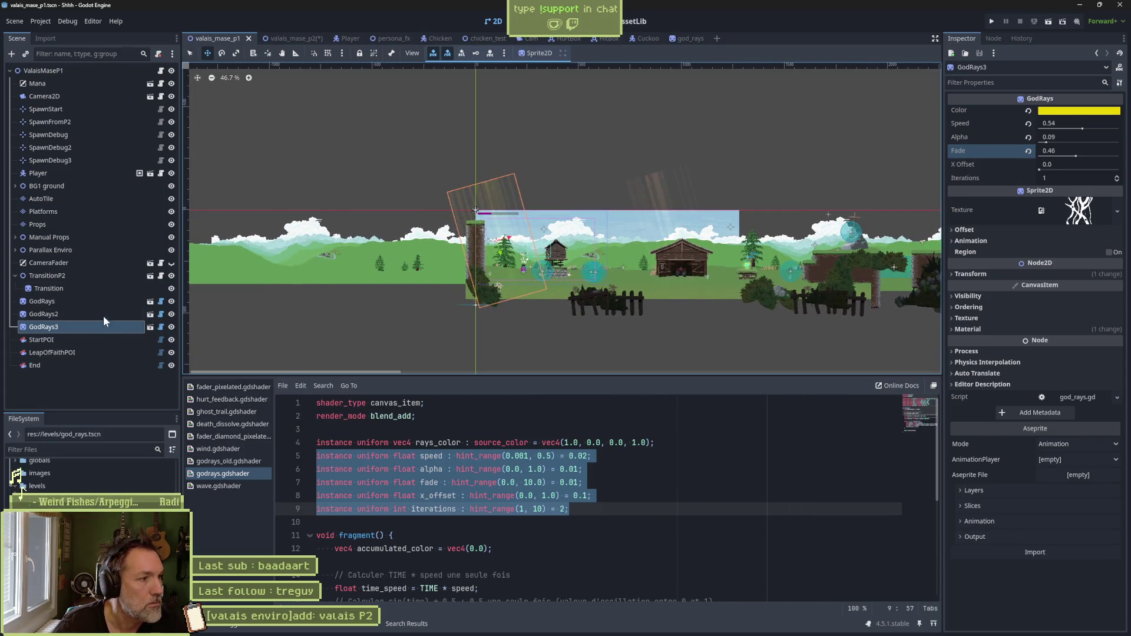
pyautogui.click(97, 300)
pyautogui.hscroll(2, 691, 184)
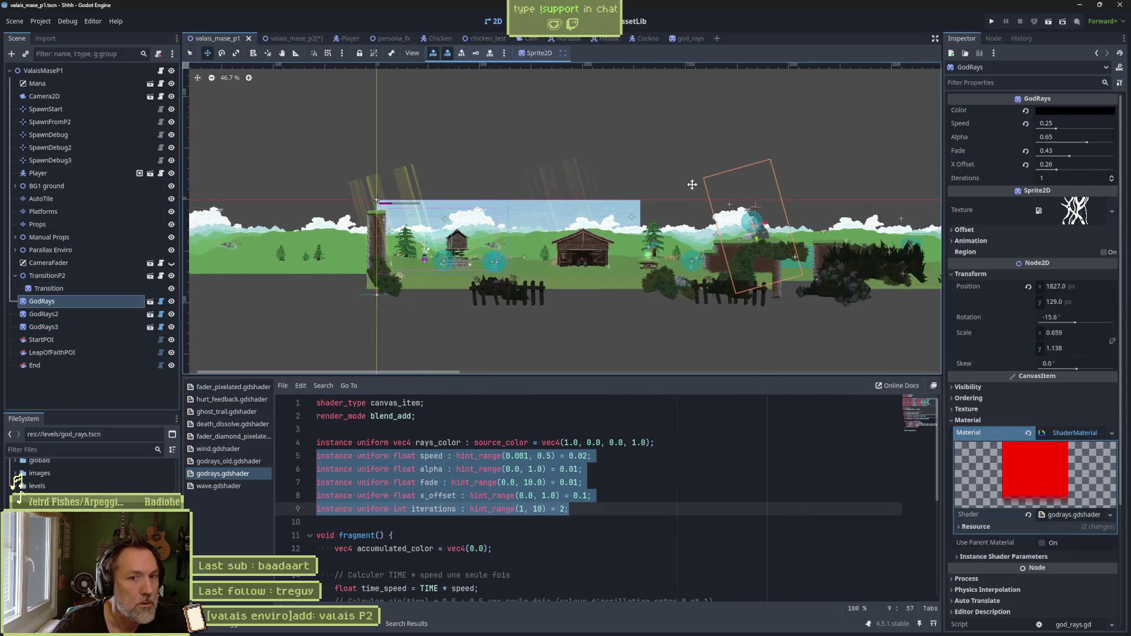
pyautogui.scroll(1, 691, 184)
pyautogui.hscroll(2, 692, 184)
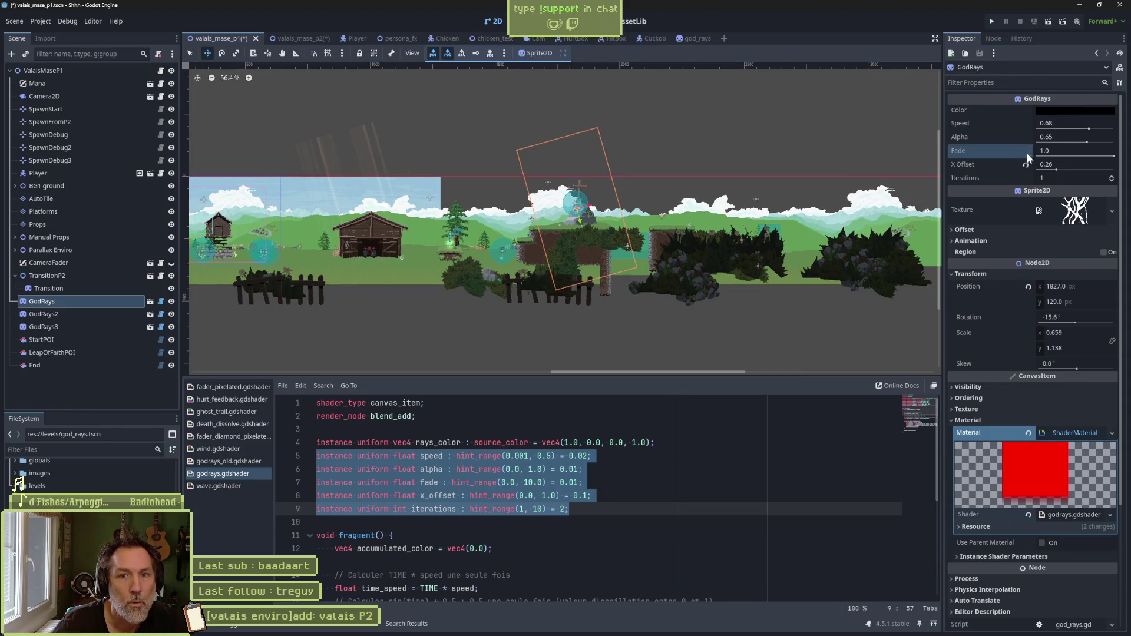
pyautogui.click(1042, 111)
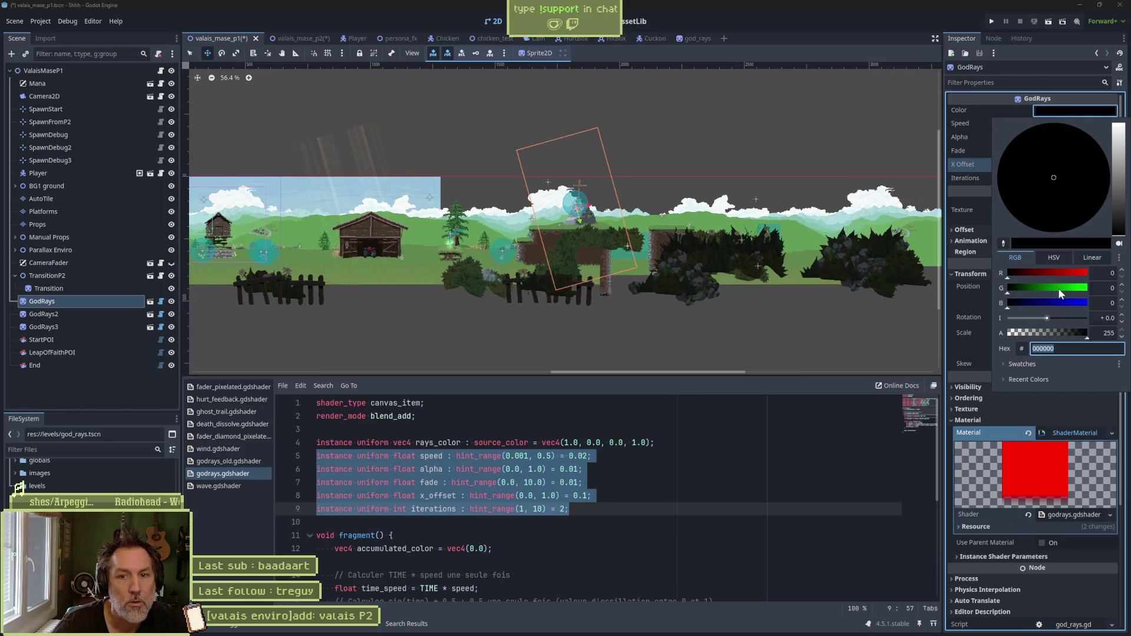
pyautogui.moveTo(1119, 209); pyautogui.dragTo(1118, 125)
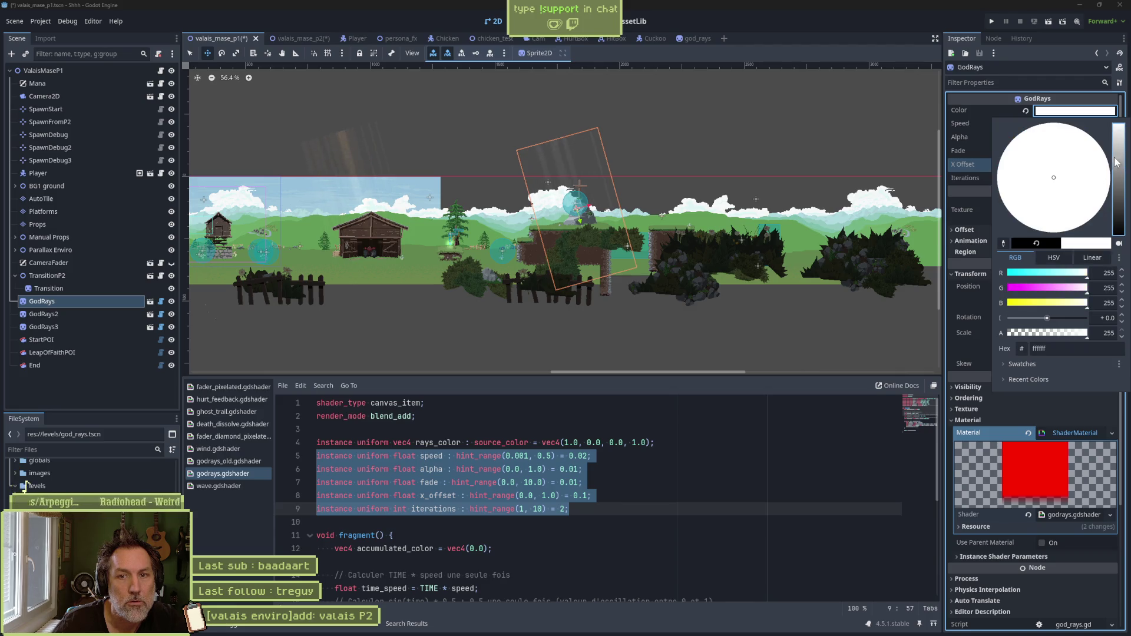
pyautogui.moveTo(1047, 216); pyautogui.dragTo(1049, 234)
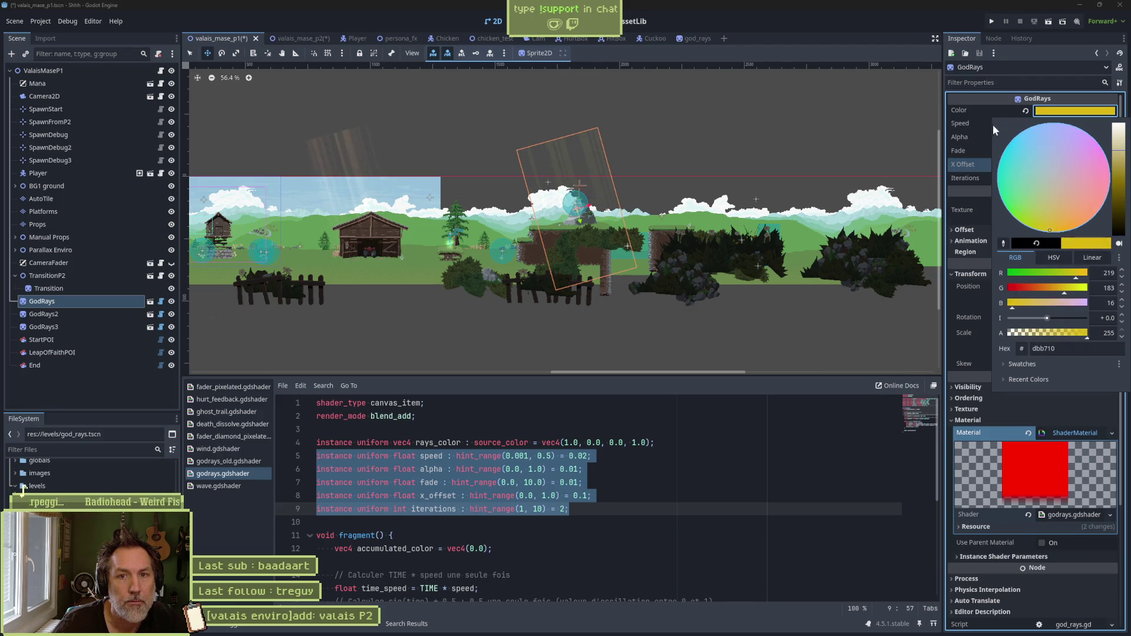
pyautogui.click(989, 108)
# Step: Lower the first GodRays sprite's ray speed to 0.32
pyautogui.click(1084, 126)
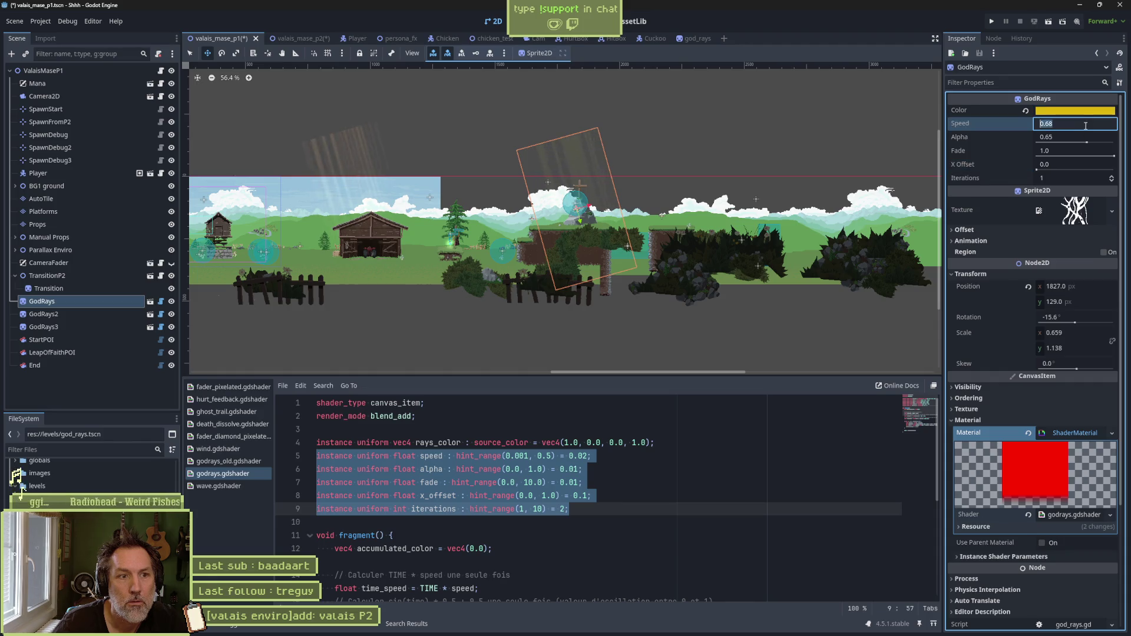
pyautogui.scroll(4, 721, 164)
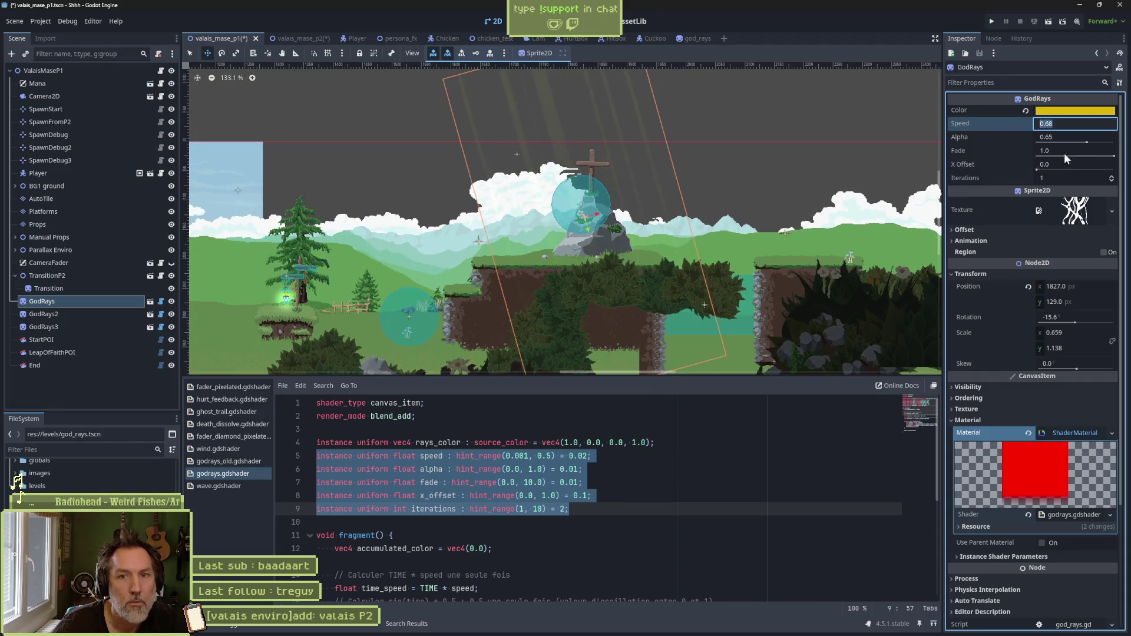
pyautogui.click(987, 129)
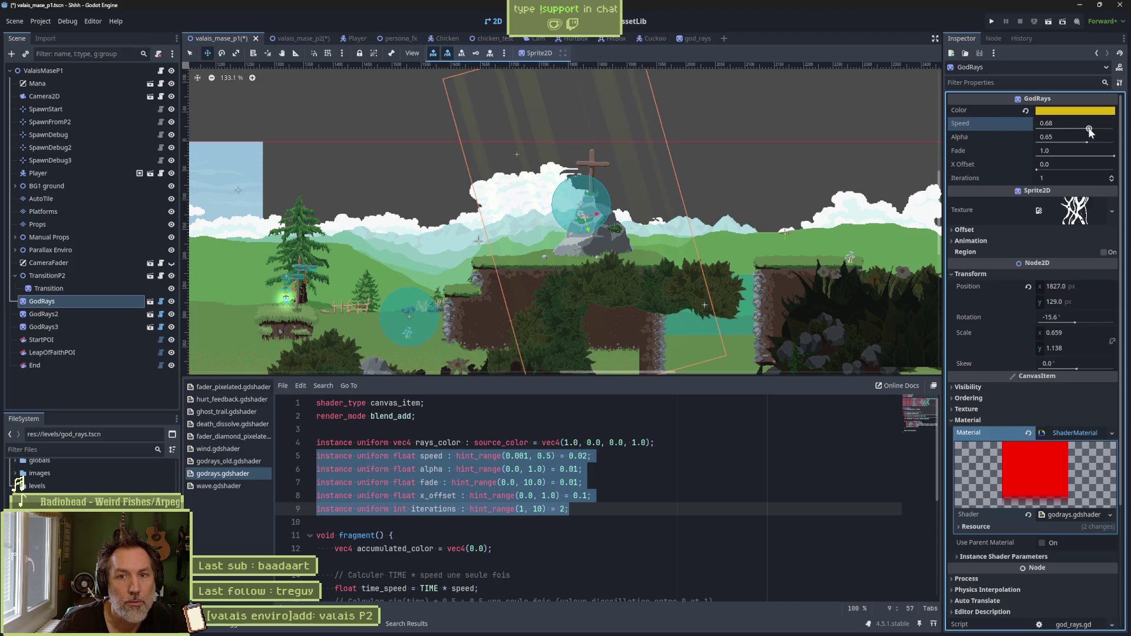
pyautogui.moveTo(1088, 129); pyautogui.dragTo(1064, 129)
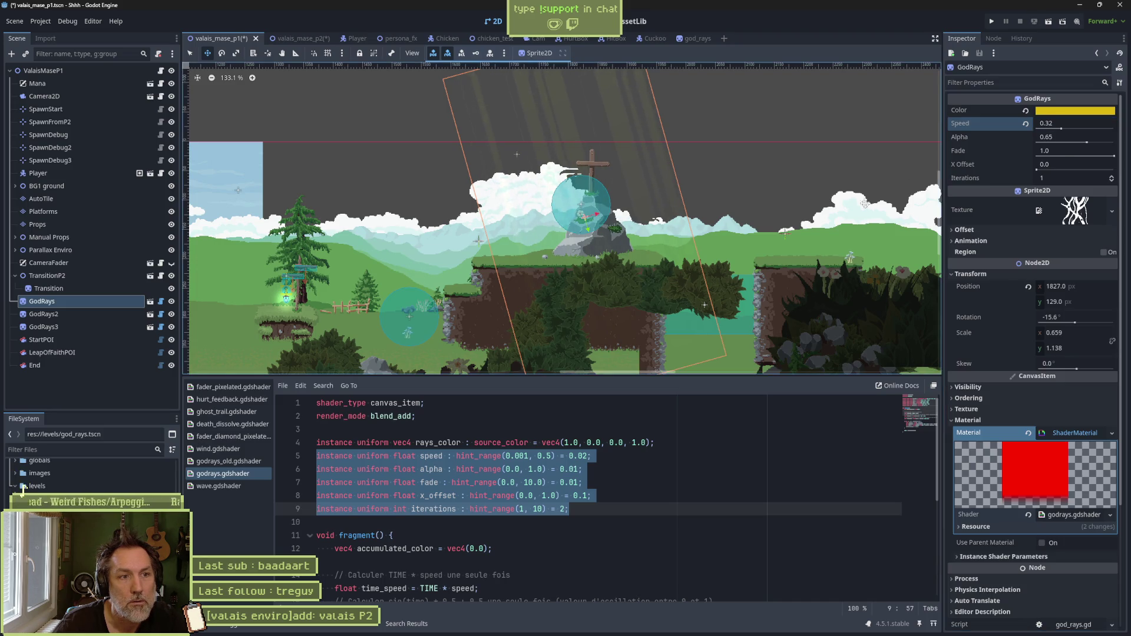